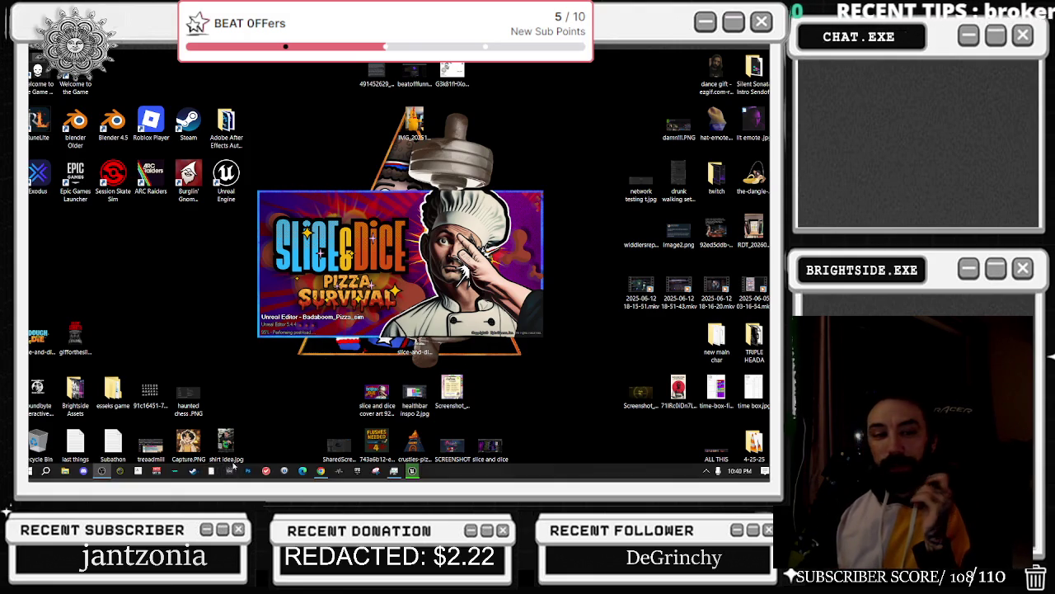
- Open the Badaboom_Pizza_sim project in Unreal Editor and let the desert level finish loading
mouse_move(231, 474)
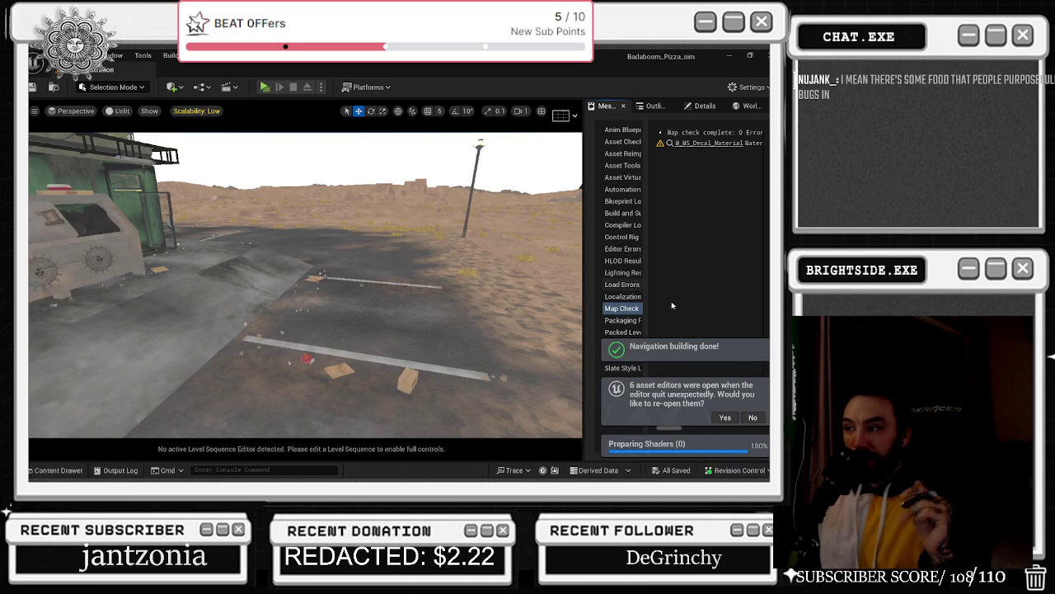
- Reopen last session's blueprint editors, detach BP_bathroom_Customer into its own window, and return to the level
click(723, 418)
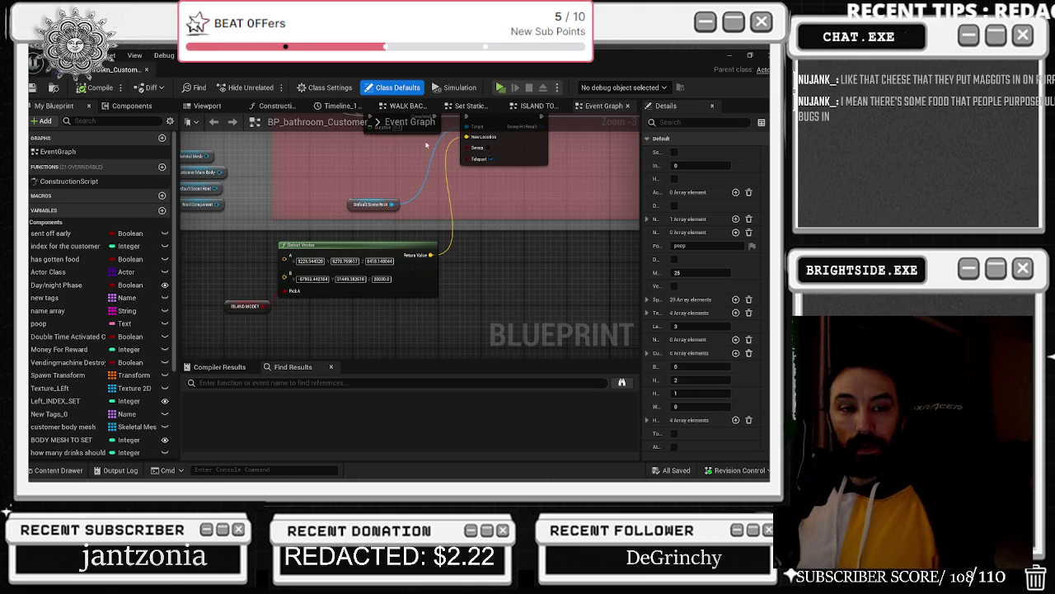
mouse_move(116, 70)
mouse_down()
mouse_move(693, 322)
mouse_move(656, 70)
mouse_up()
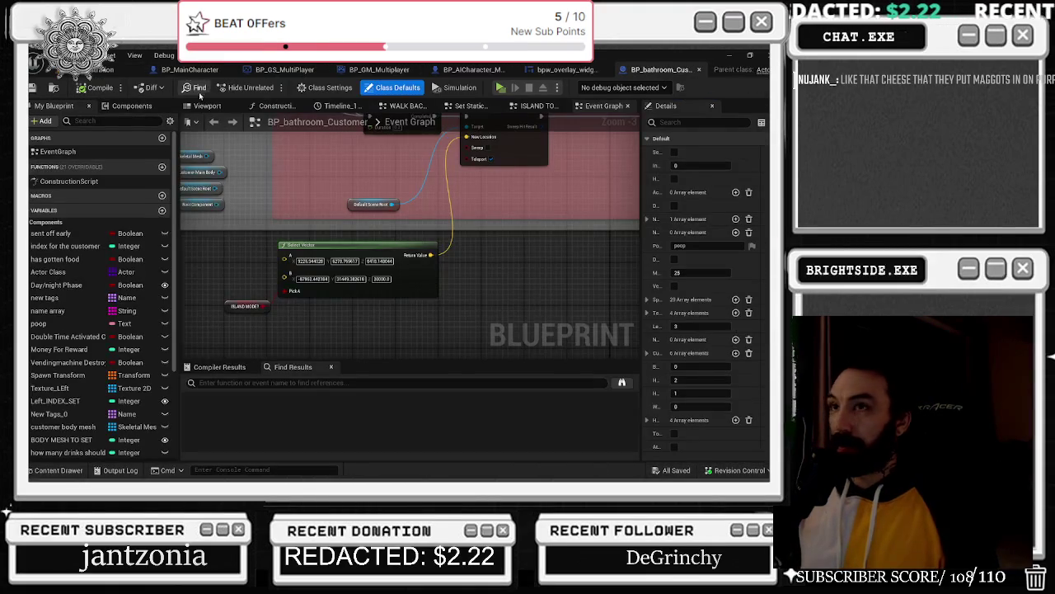
click(115, 70)
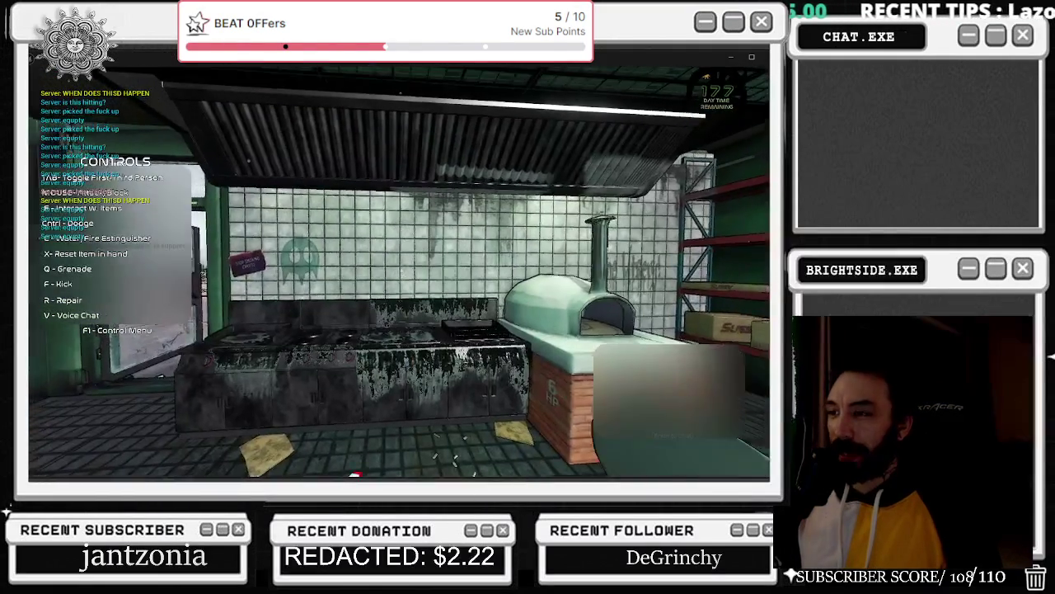
- Spray the kitchen wall, then run the chef across the lot into the diner to the terminal
key(c)
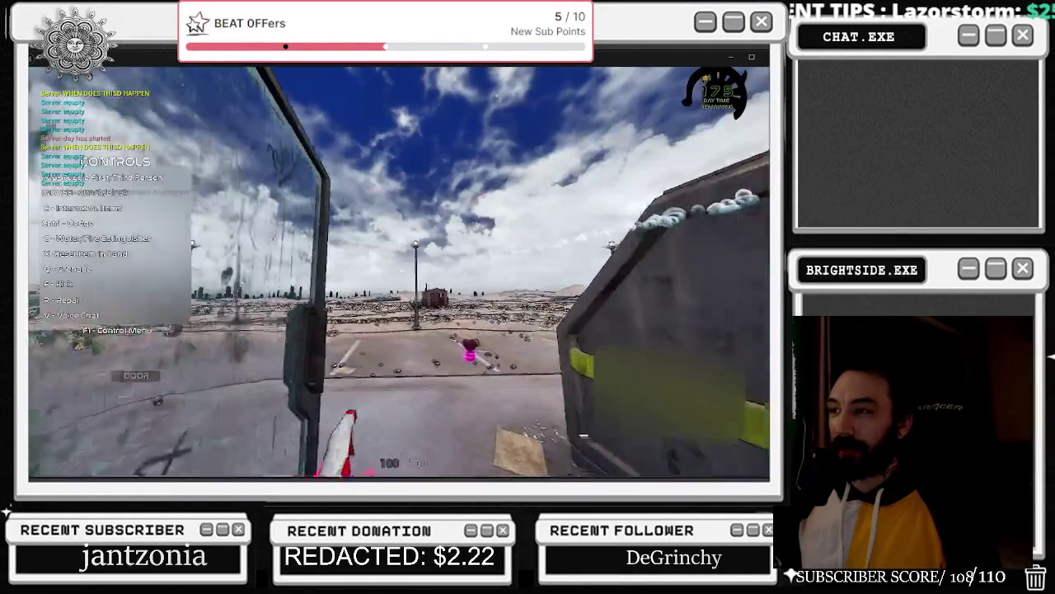
key(Tab)
key(w)
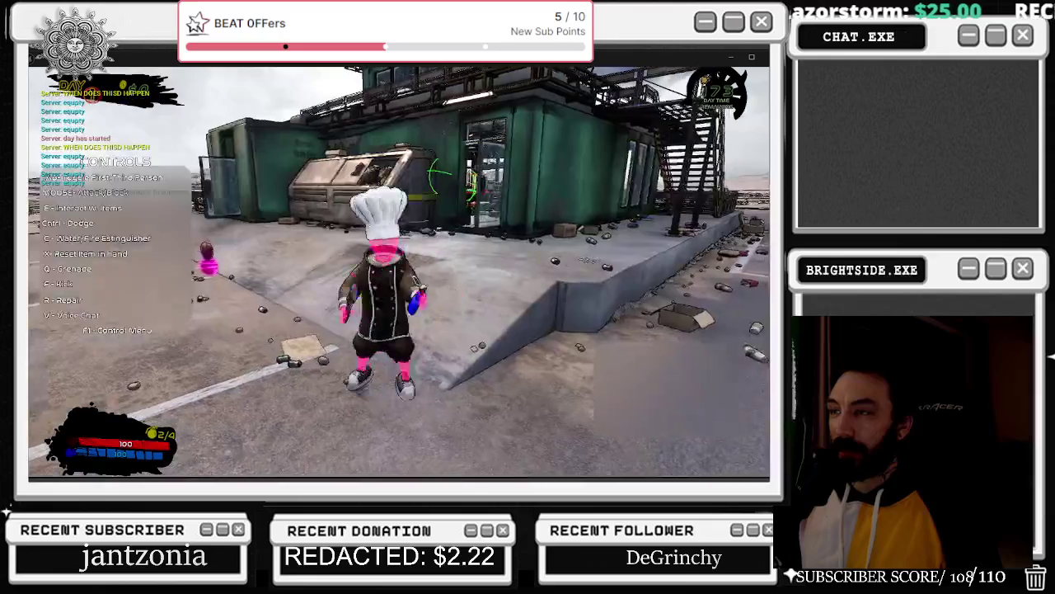
key(w)
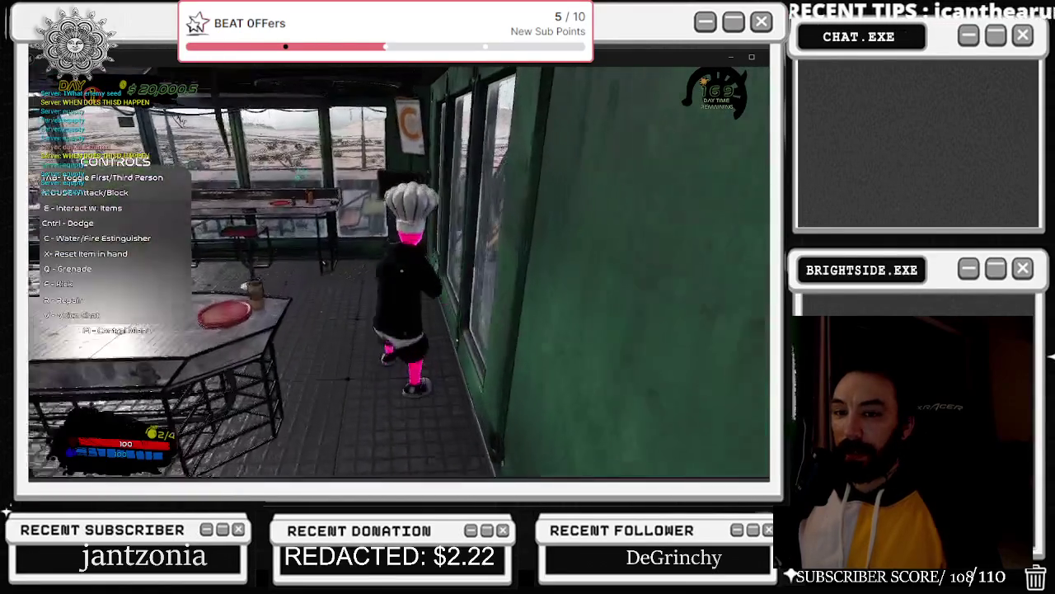
key(Tab)
- Check the shop rank at the store terminal, then buy the 2000 delivery window upgrade
key(e)
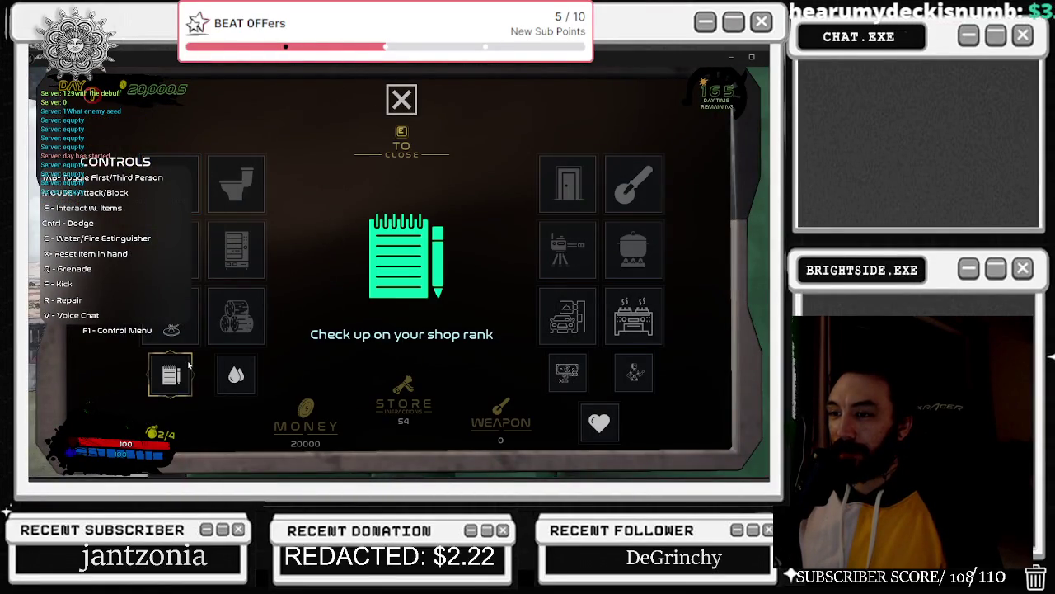
click(189, 364)
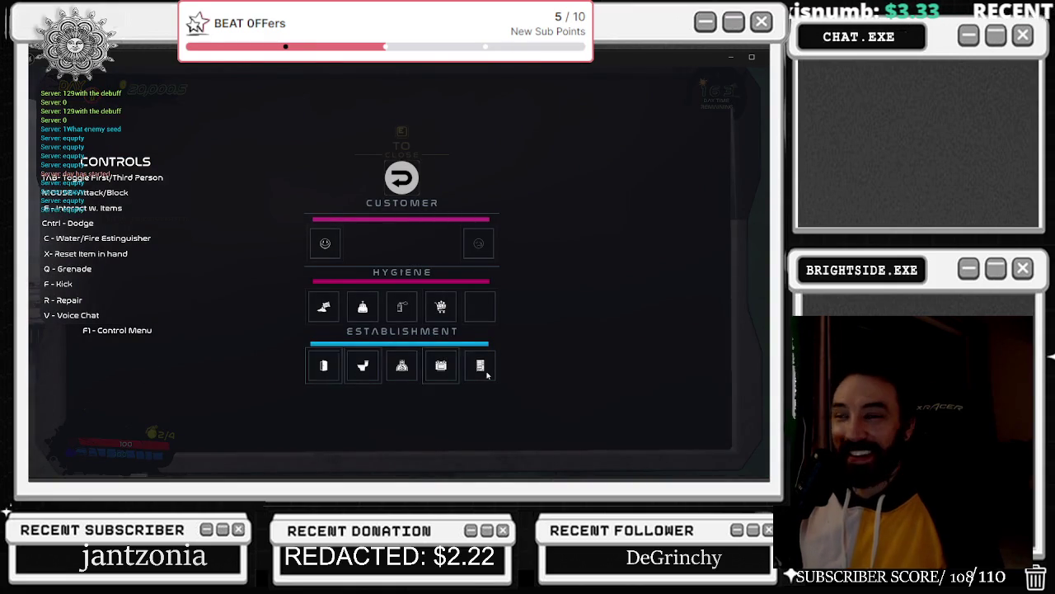
key(e)
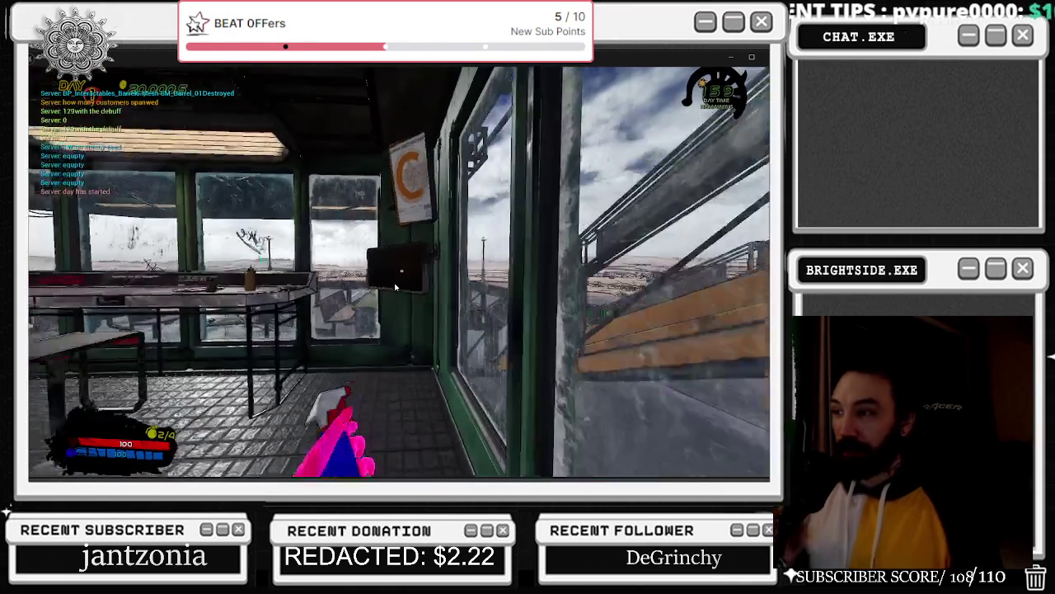
key(e)
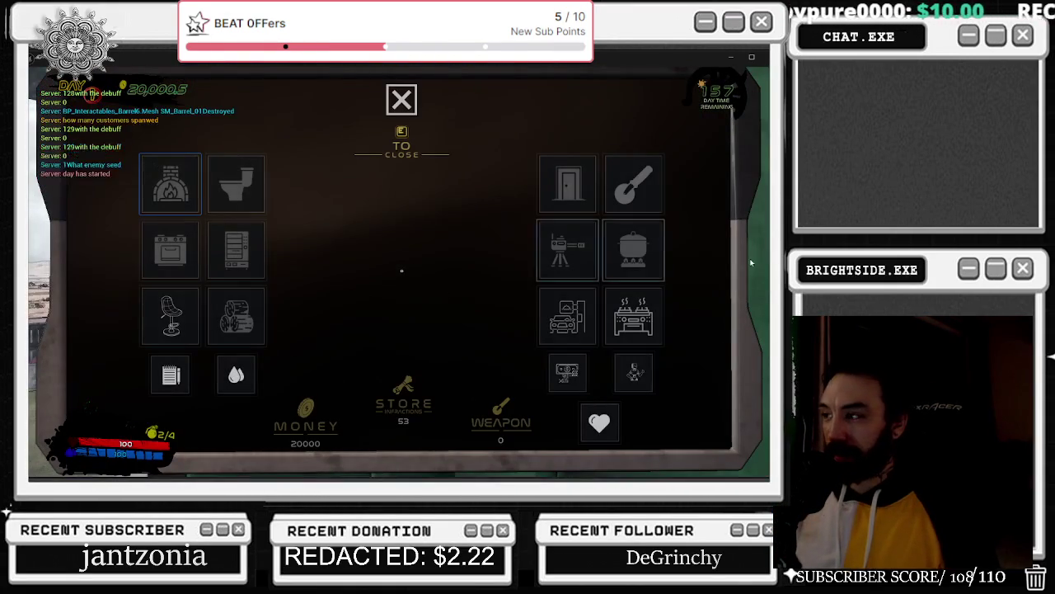
click(571, 315)
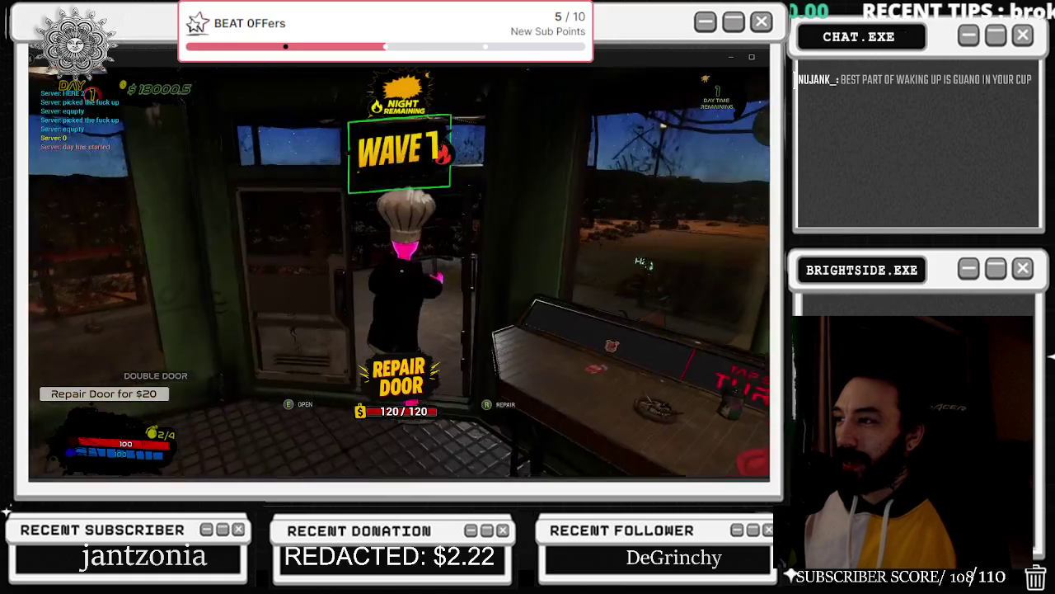
- Run out into the desert and slash approaching enemies through Wave 1 until day returns
key(w)
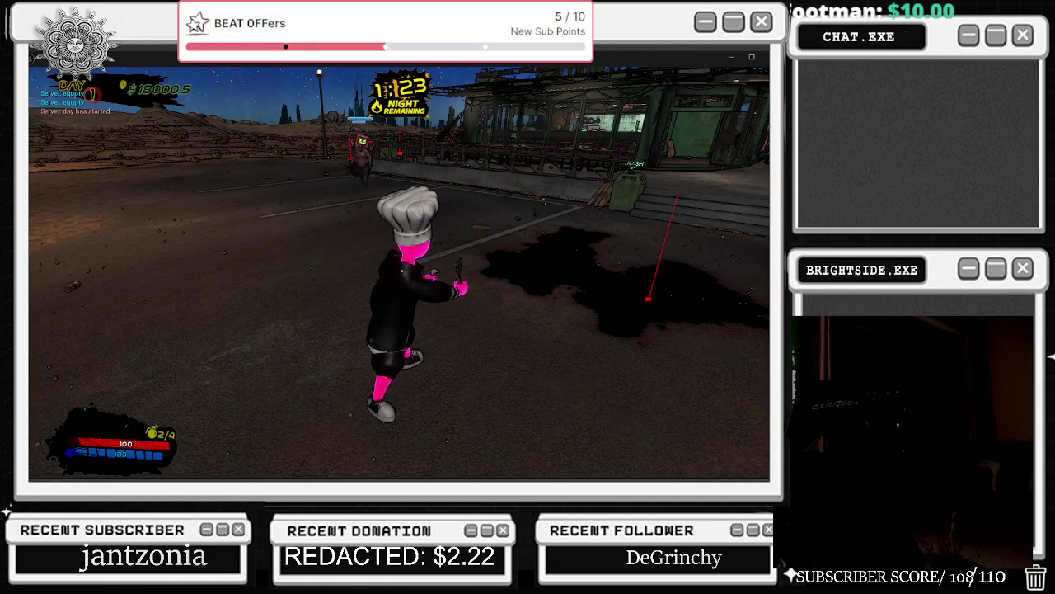
click(399, 262)
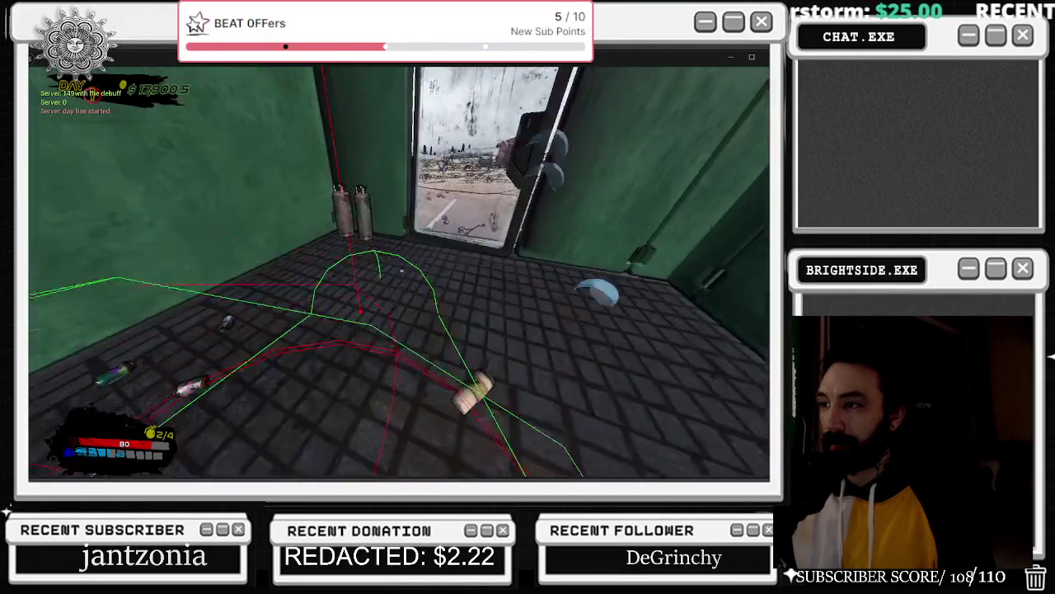
- Switch to the main editor window, then back to the running game window
key(alt+Tab)
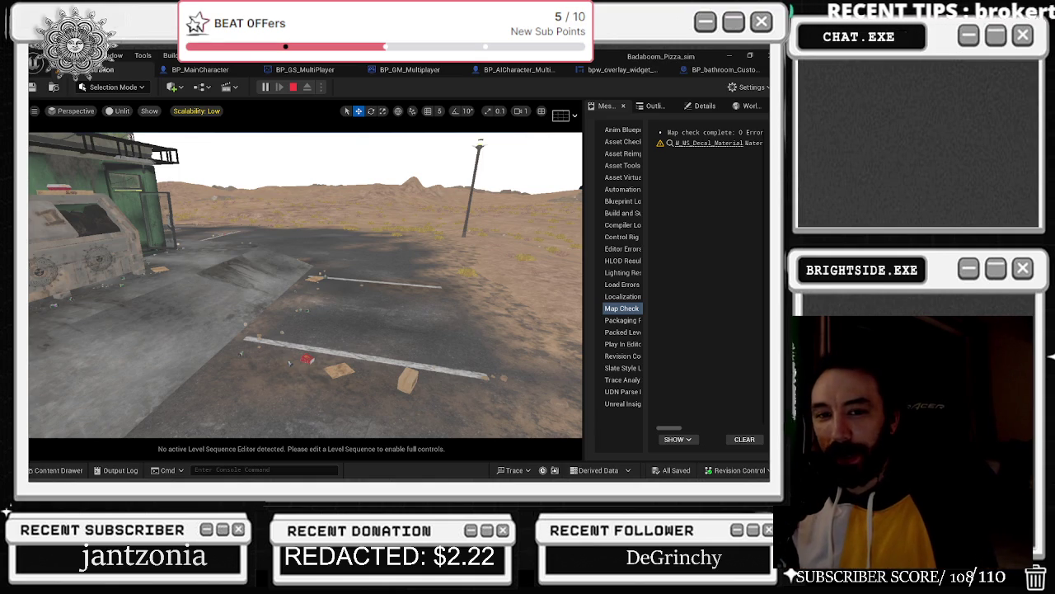
key(alt+Tab)
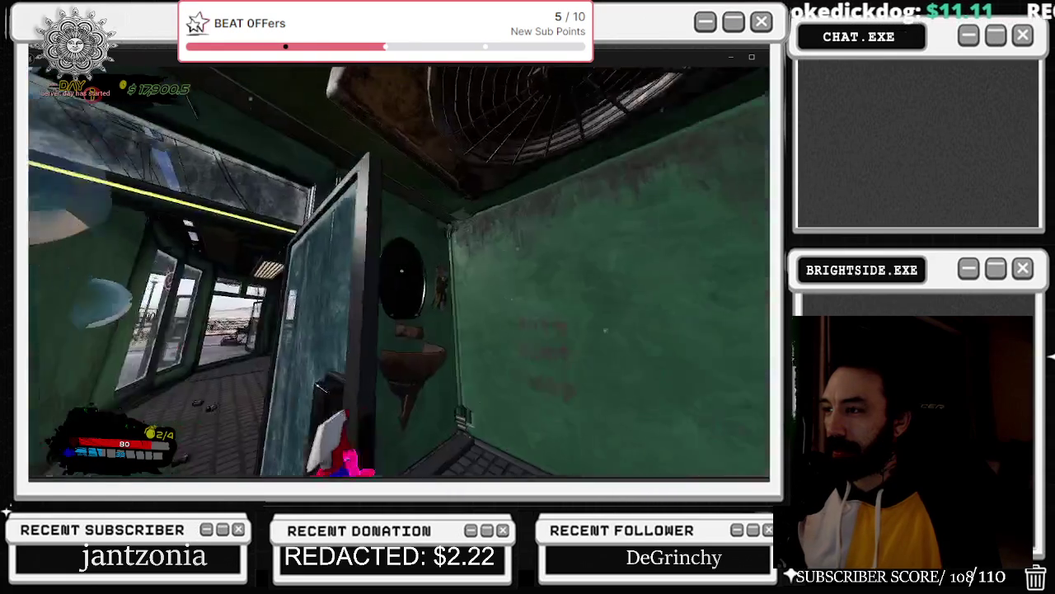
- Spray cleaner around the green diner room, its wall, doorway and damaged glass door
click(401, 271)
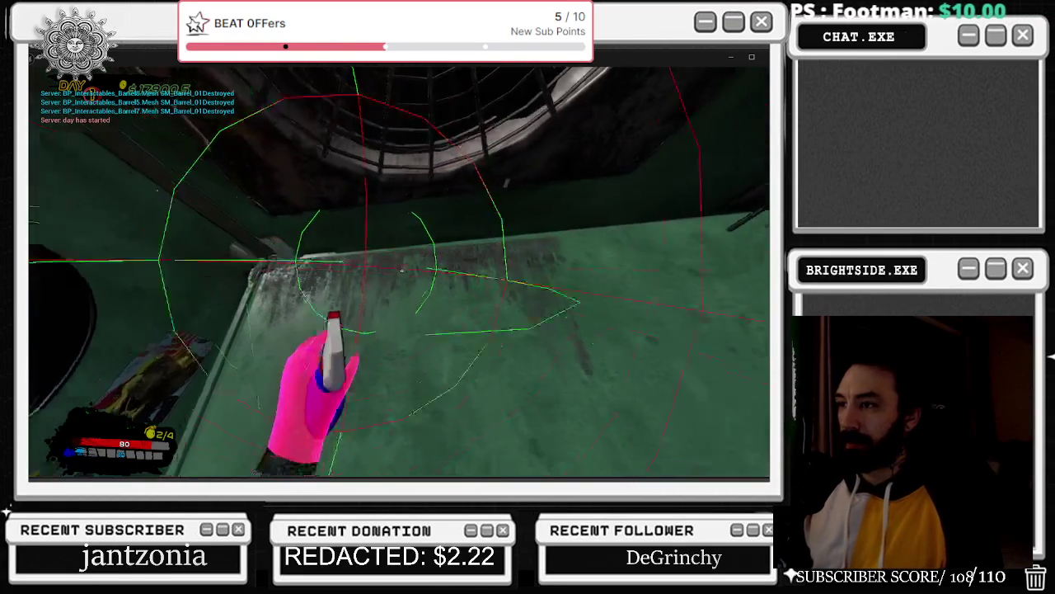
click(402, 270)
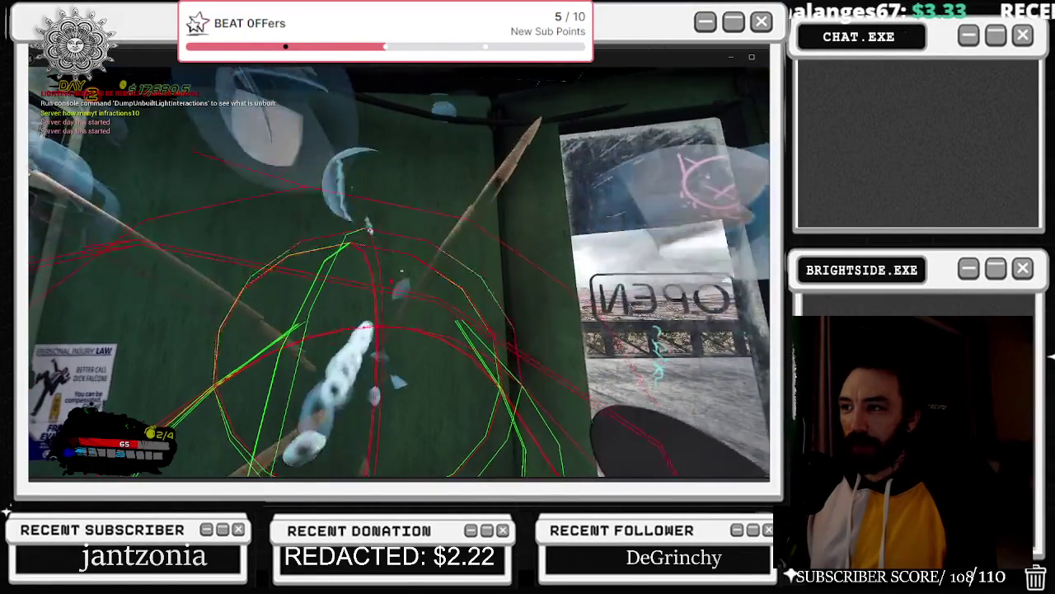
click(401, 271)
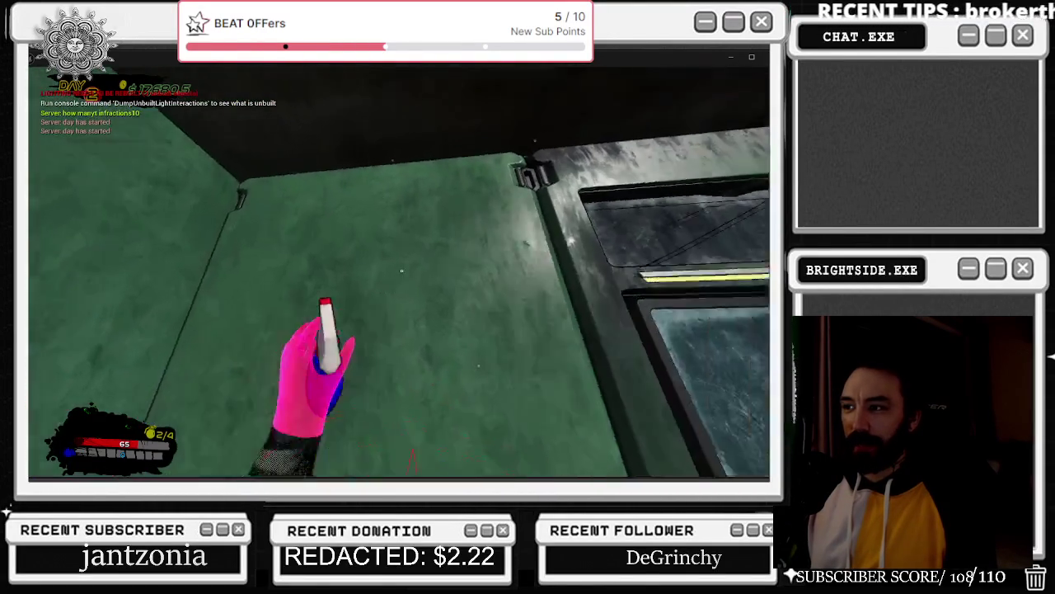
click(401, 271)
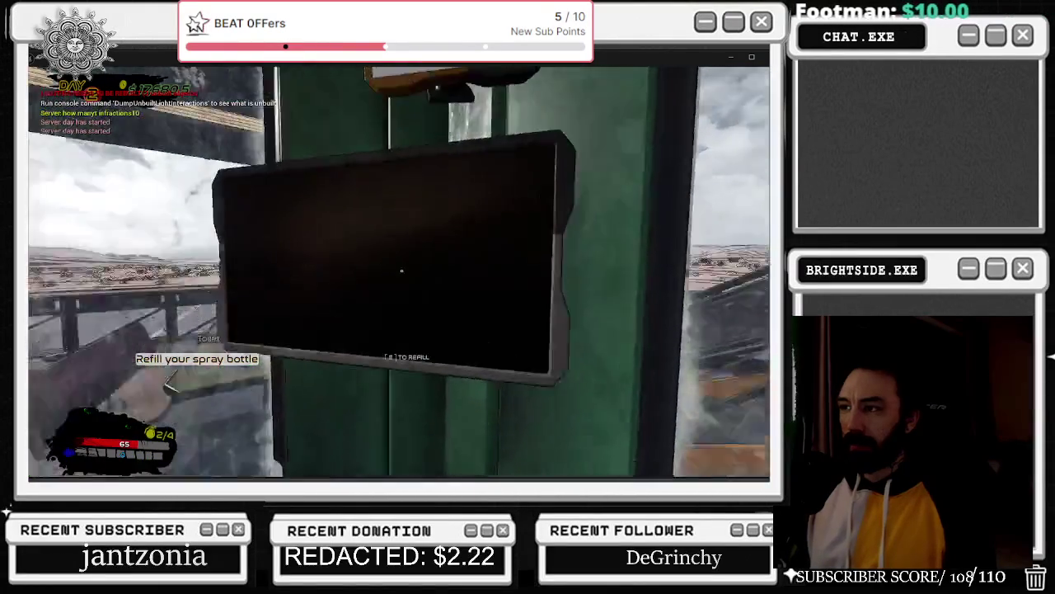
- Check the build and cosmetics menu, then spray the black splat on the outdoor balcony
key(e)
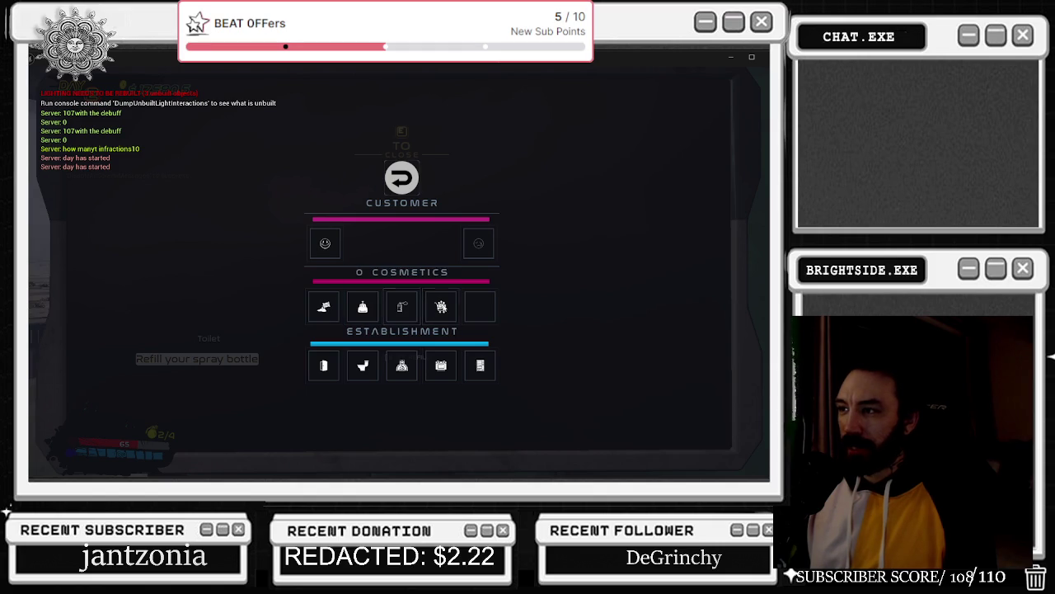
key(e)
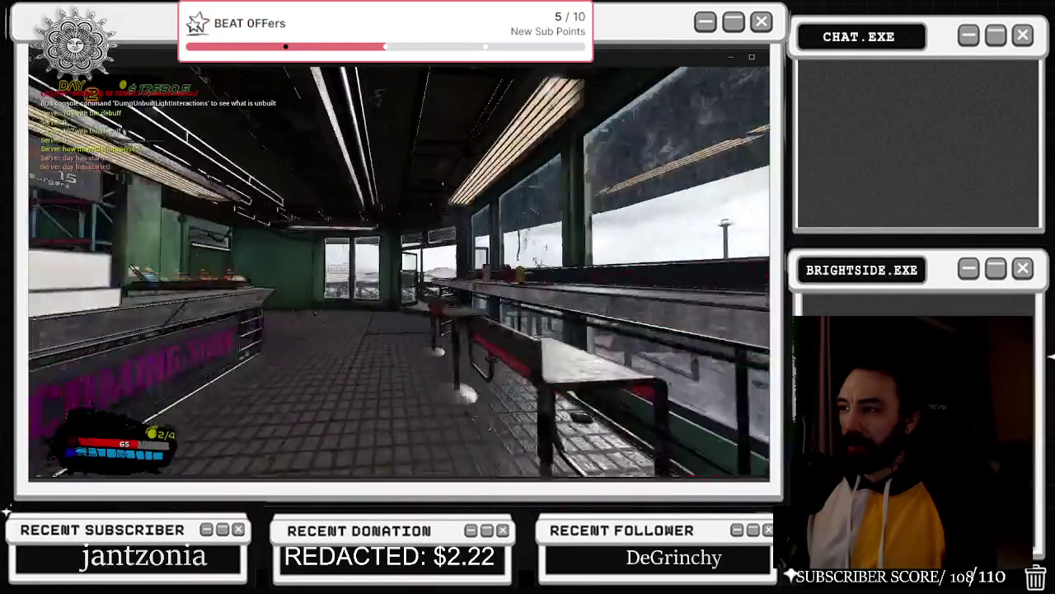
key(w)
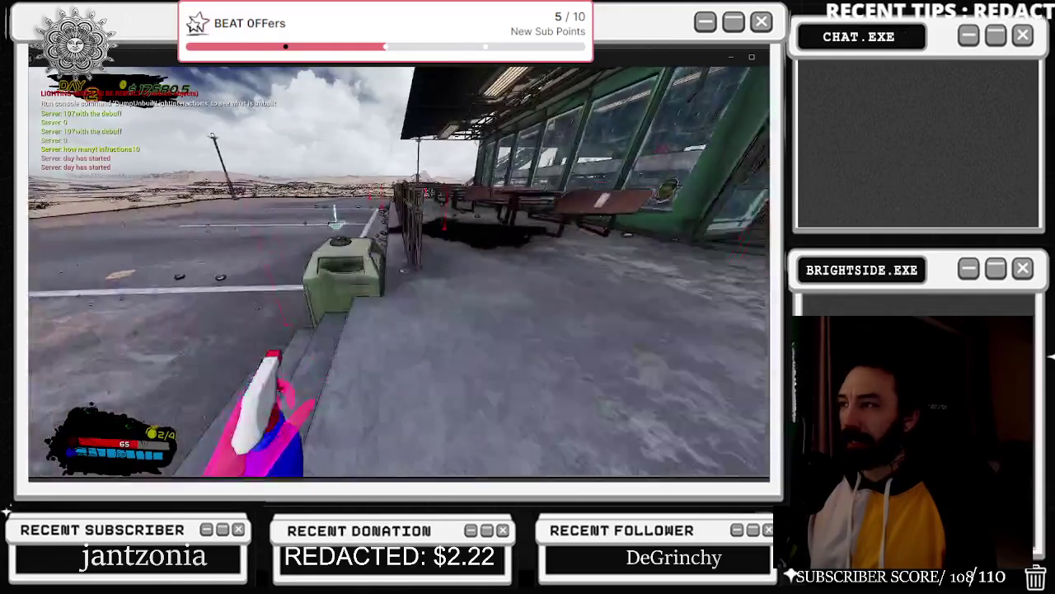
click(402, 271)
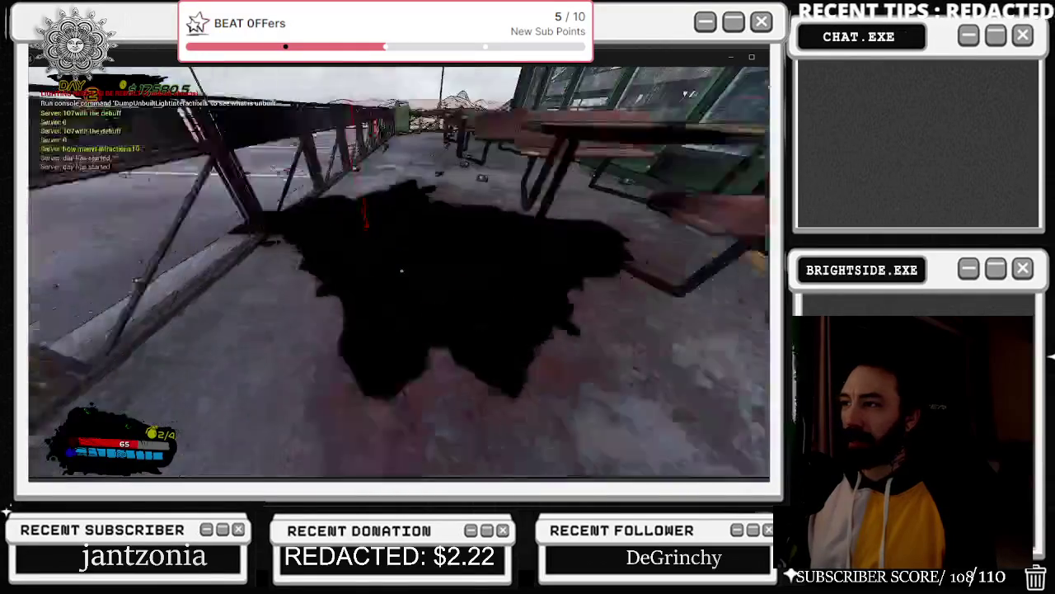
- Walk across the lot past the black splat and lamp posts toward the diner
key(w)
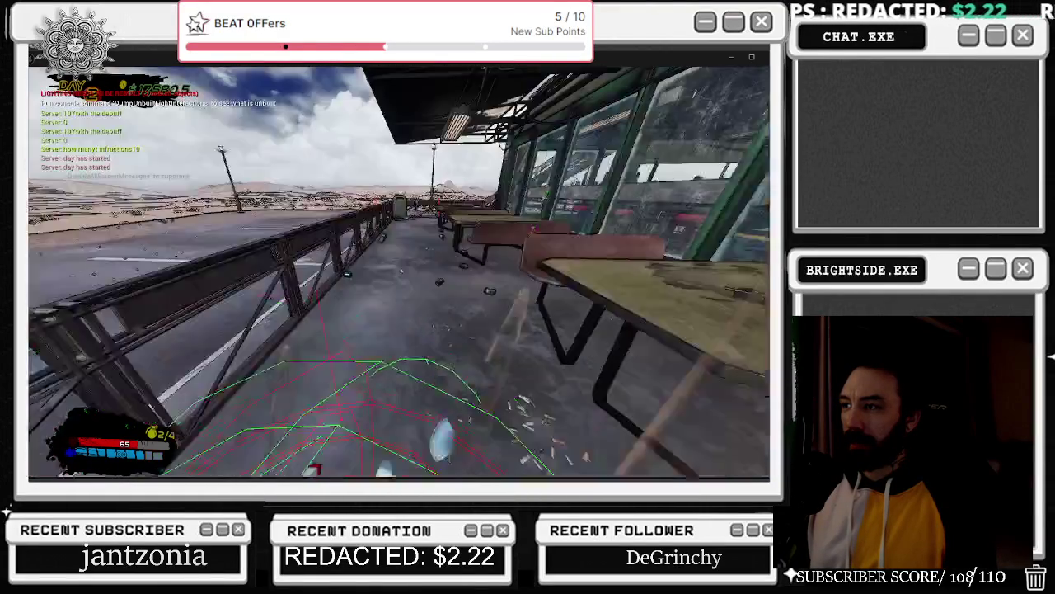
key(w)
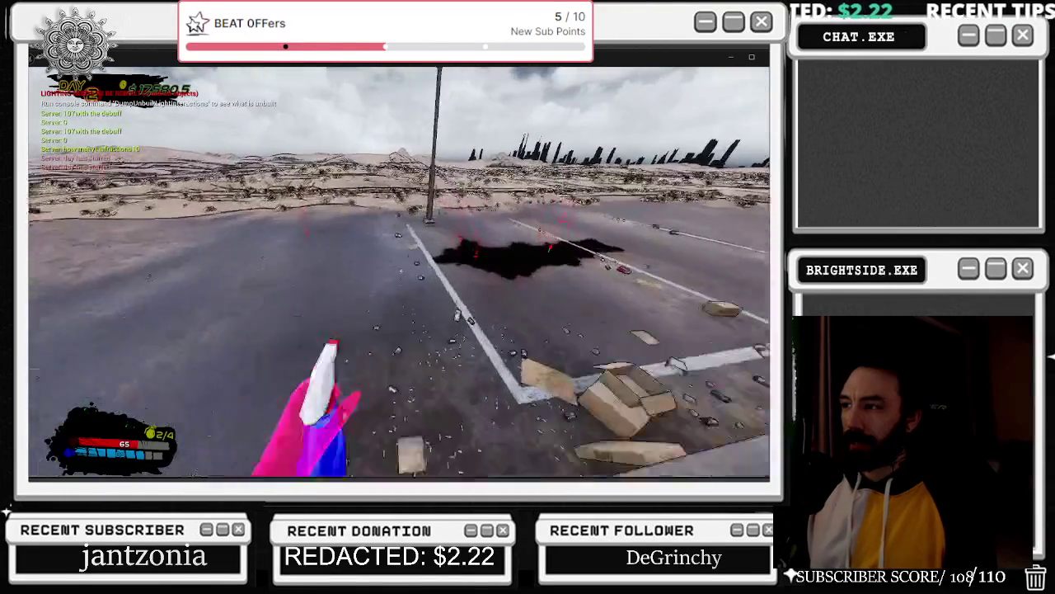
key(w)
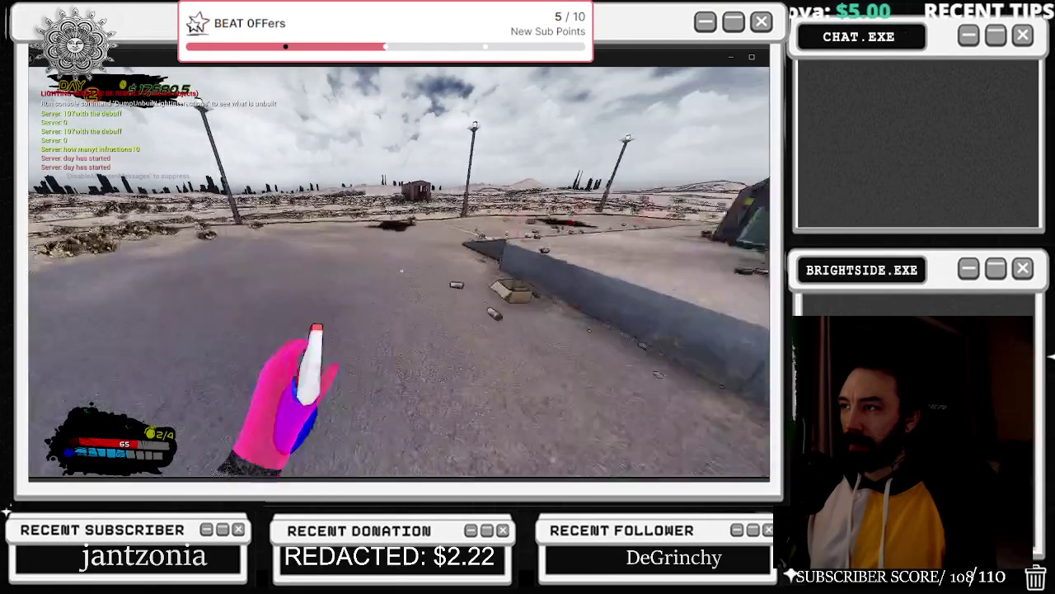
key(w)
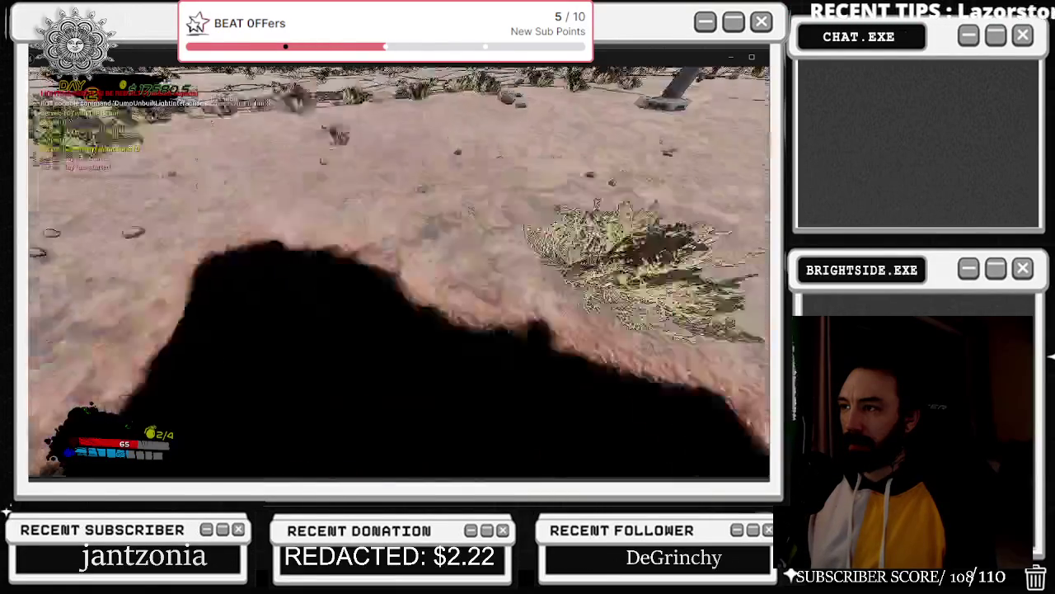
key(w)
key(w)
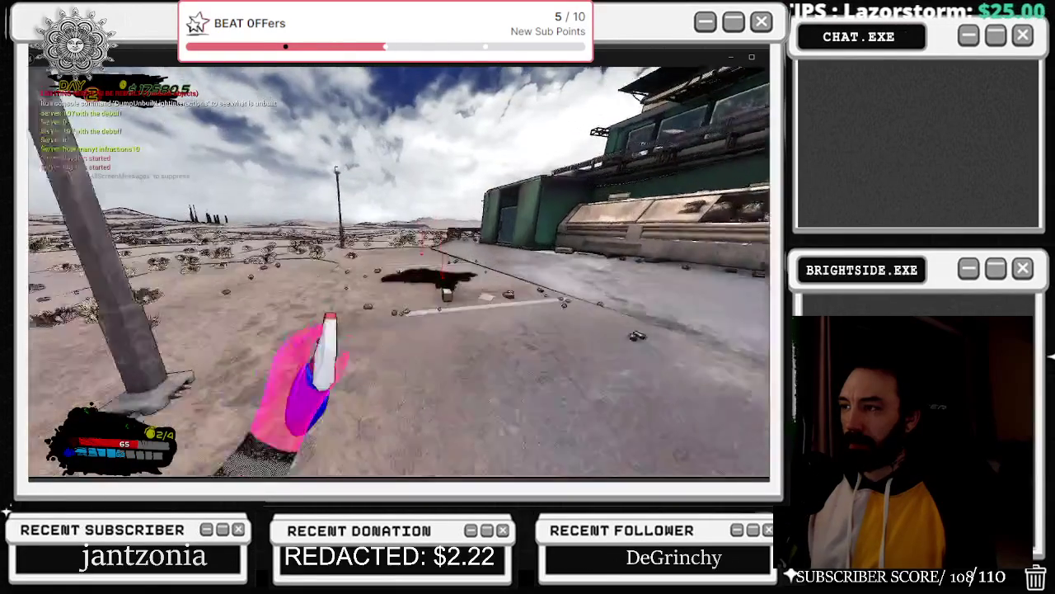
key(w)
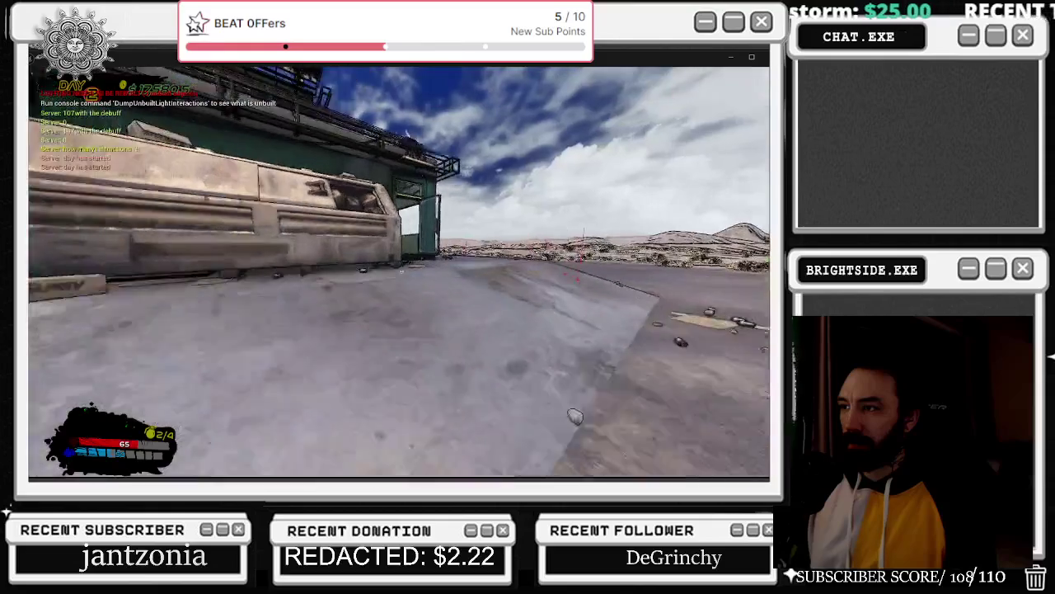
key(w)
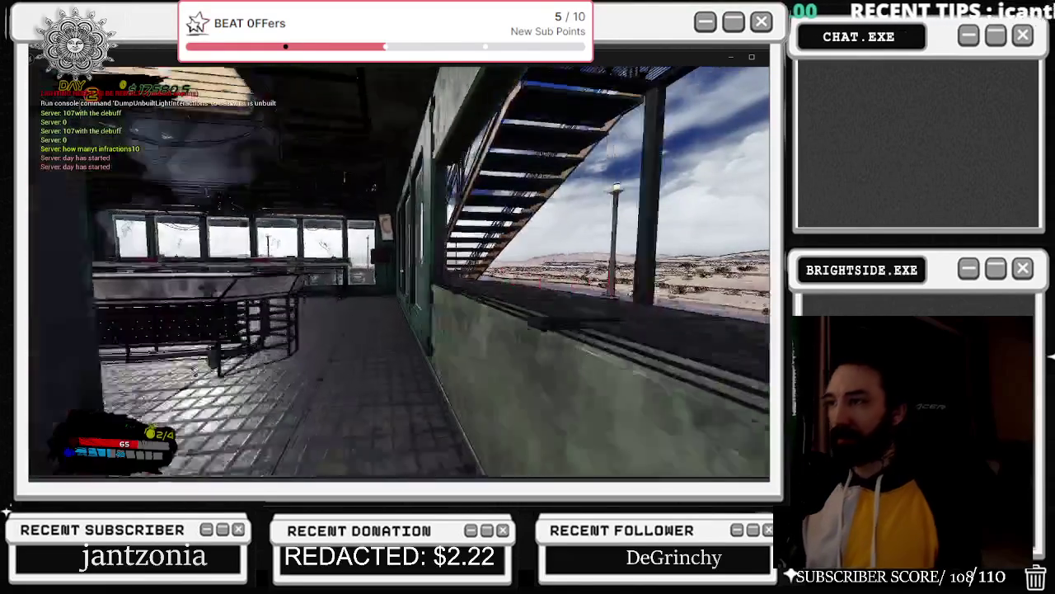
- Look at the wall TV interface, then head for the green poster wall
key(e)
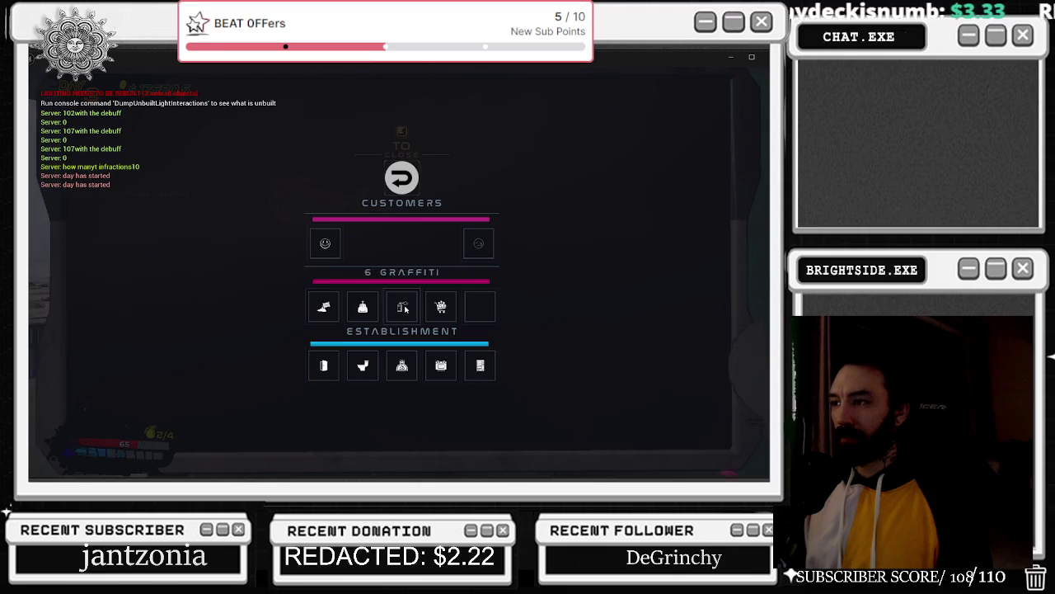
key(e)
key(w)
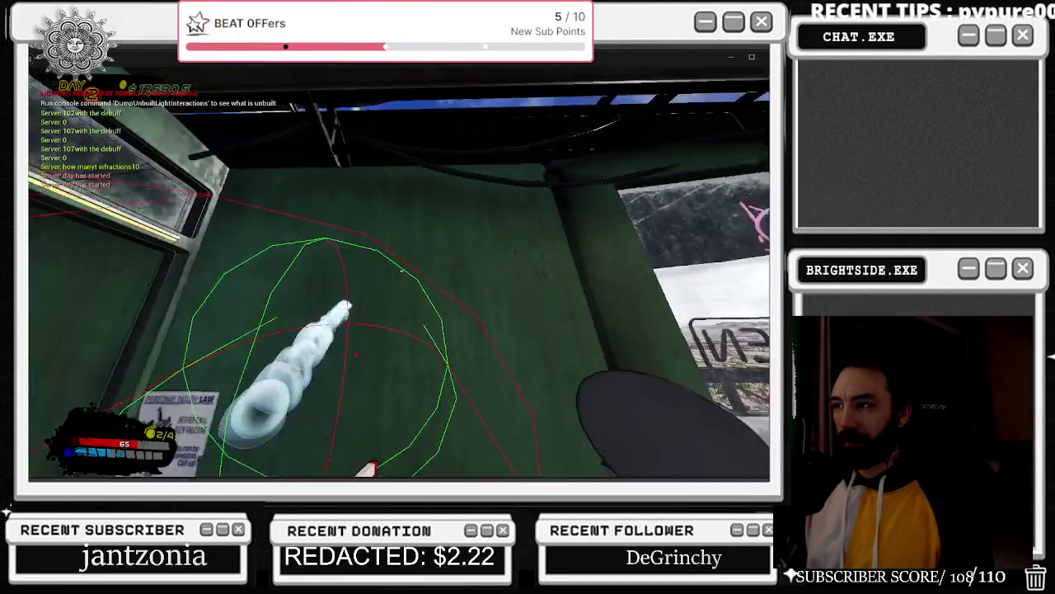
- Open the outhouse door and start another shop day from the OPEN sign
mouse_move(402, 271)
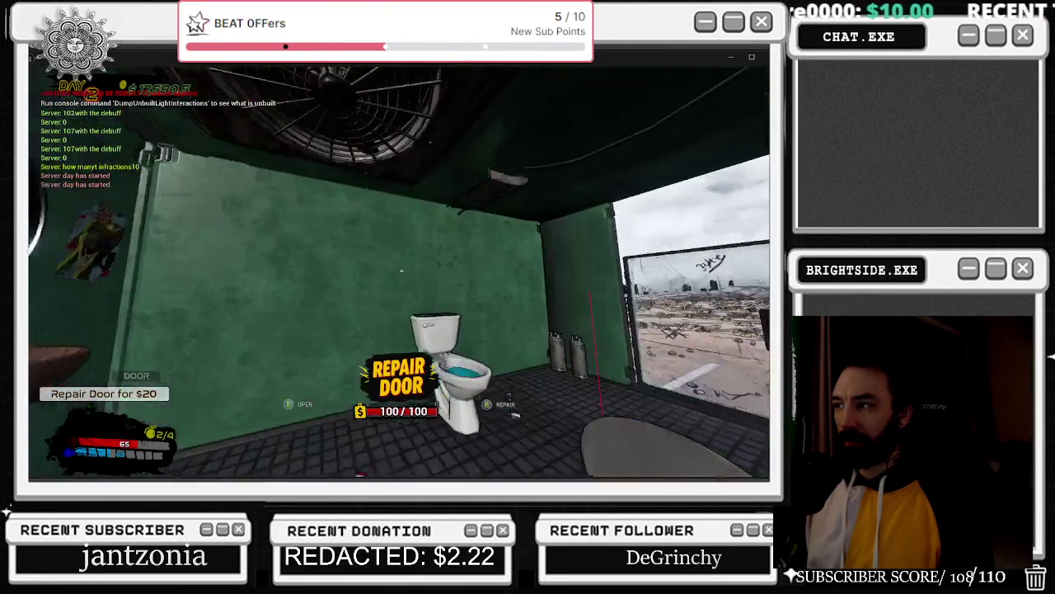
key(w)
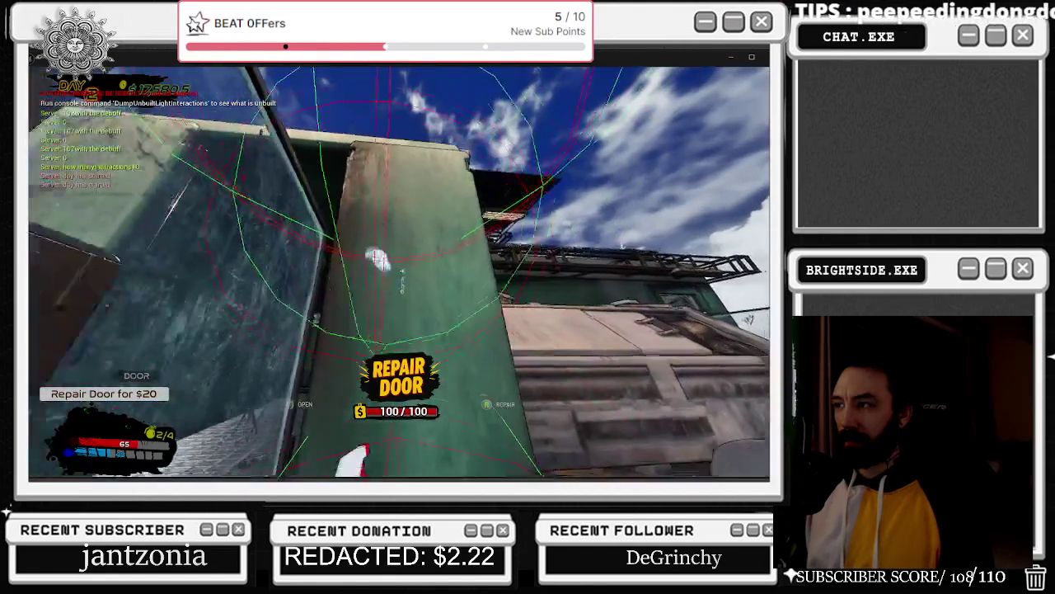
click(401, 270)
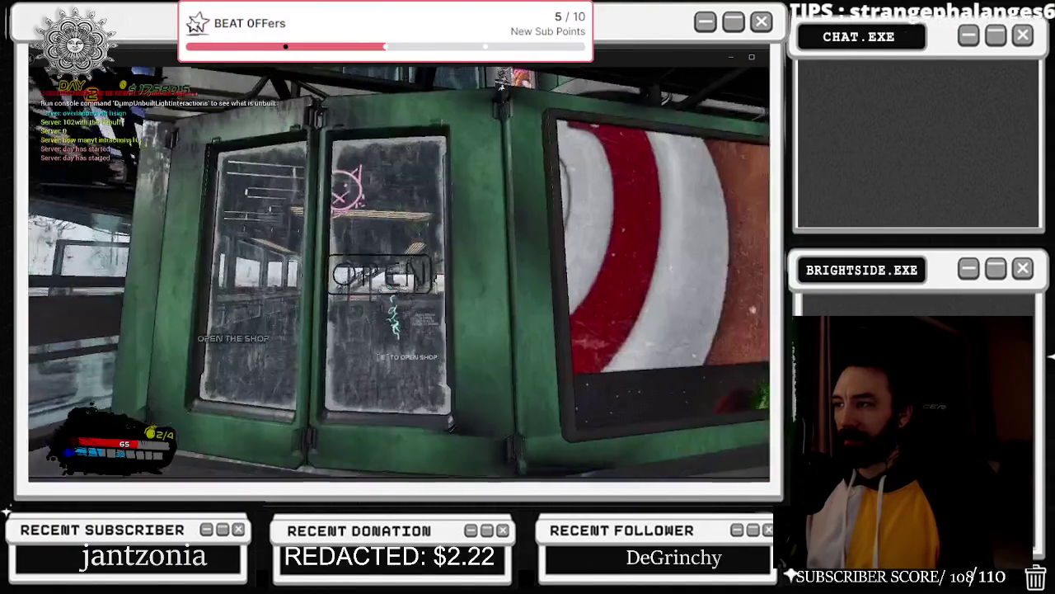
click(401, 270)
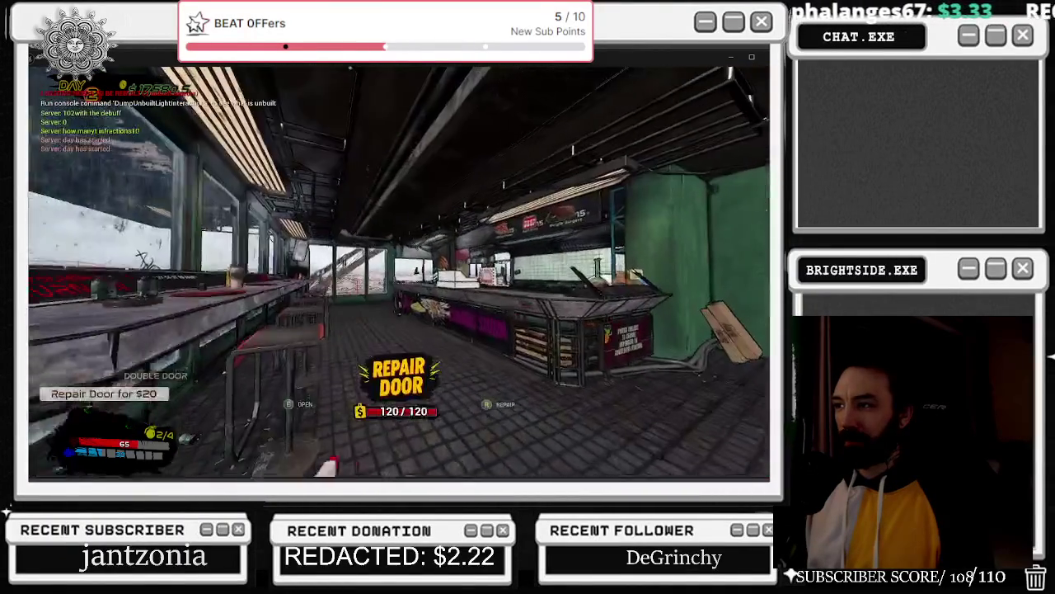
mouse_move(402, 271)
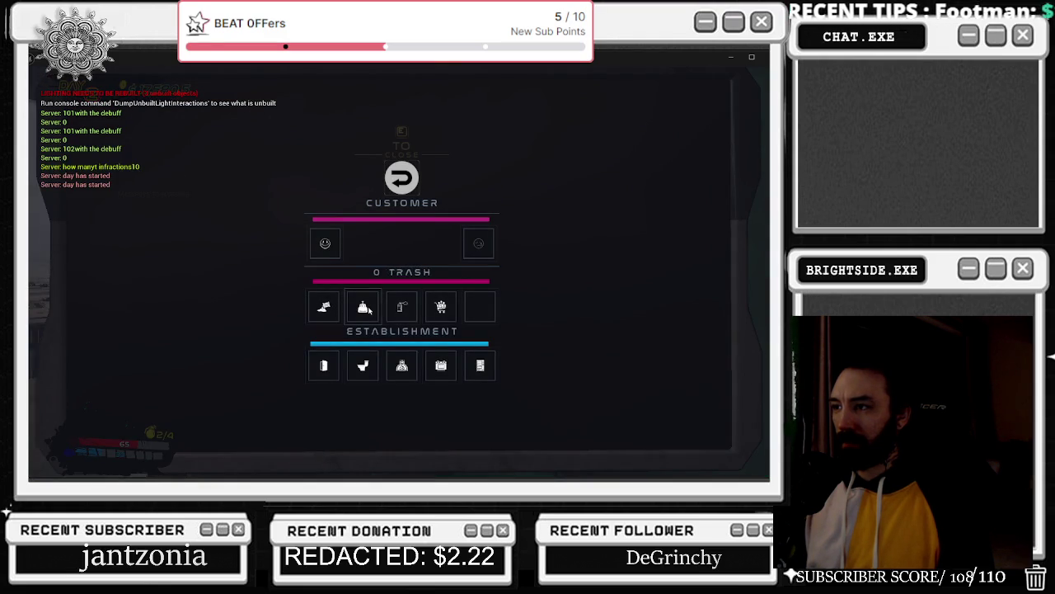
- Close the in-game radial menu and stop the playtest with Esc
click(398, 309)
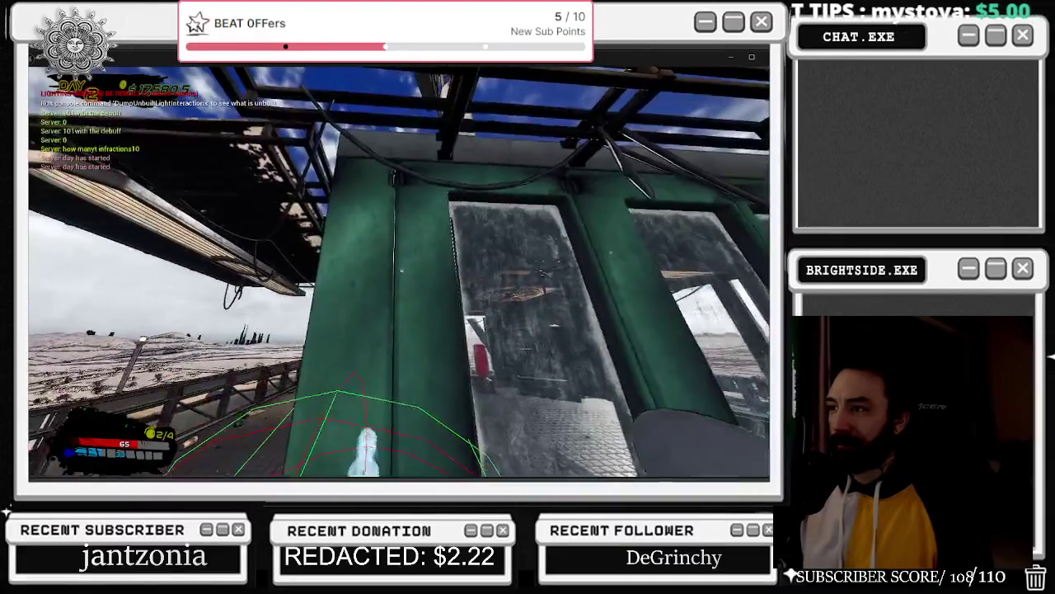
key(Escape)
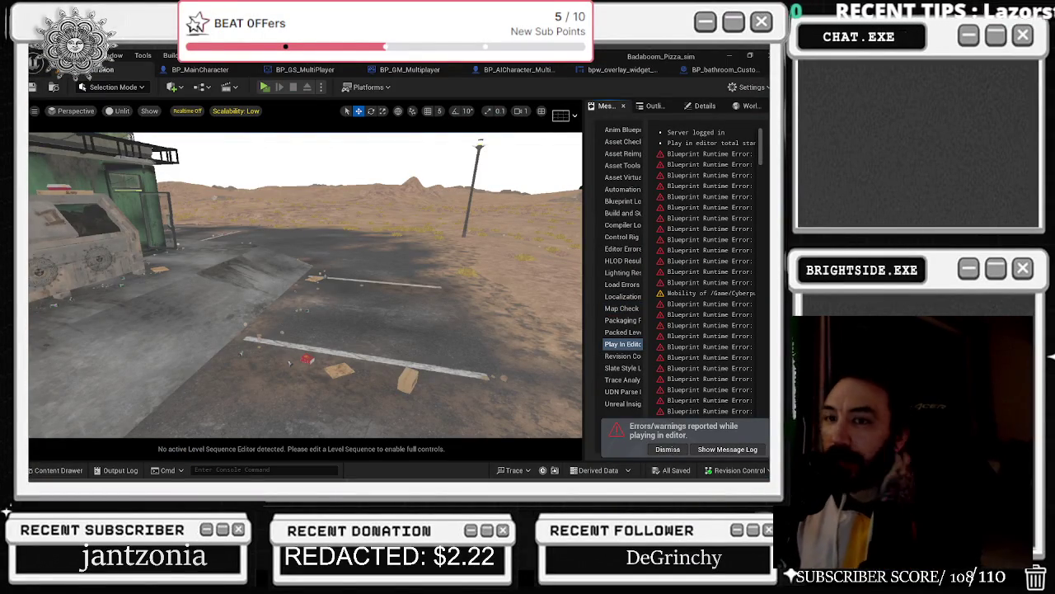
- Glance at the Scalability settings, then bring up the bpw_overlay_widget Designer canvas zoomed in
click(236, 111)
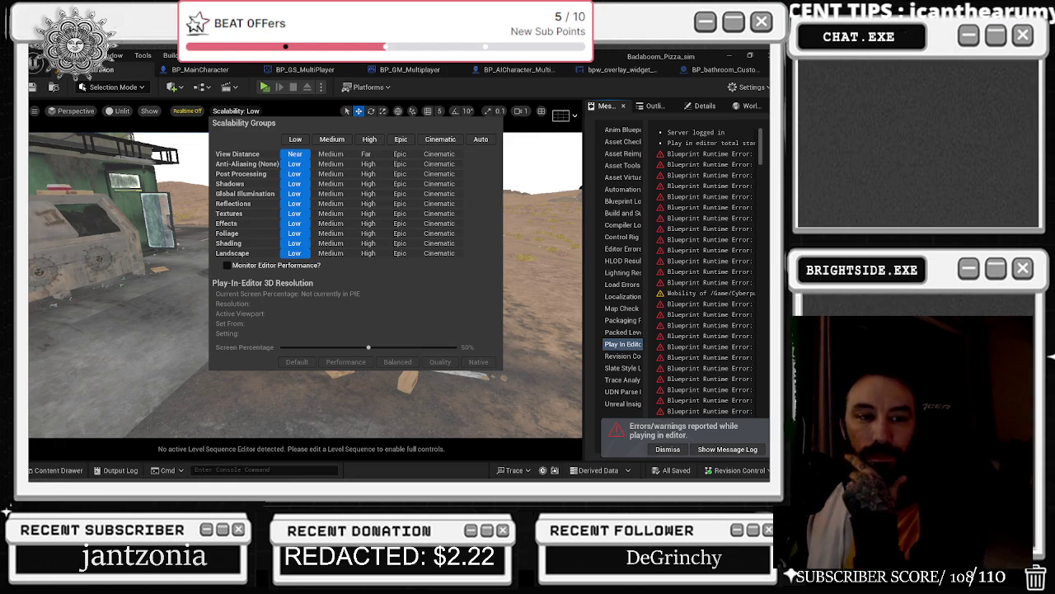
key(Escape)
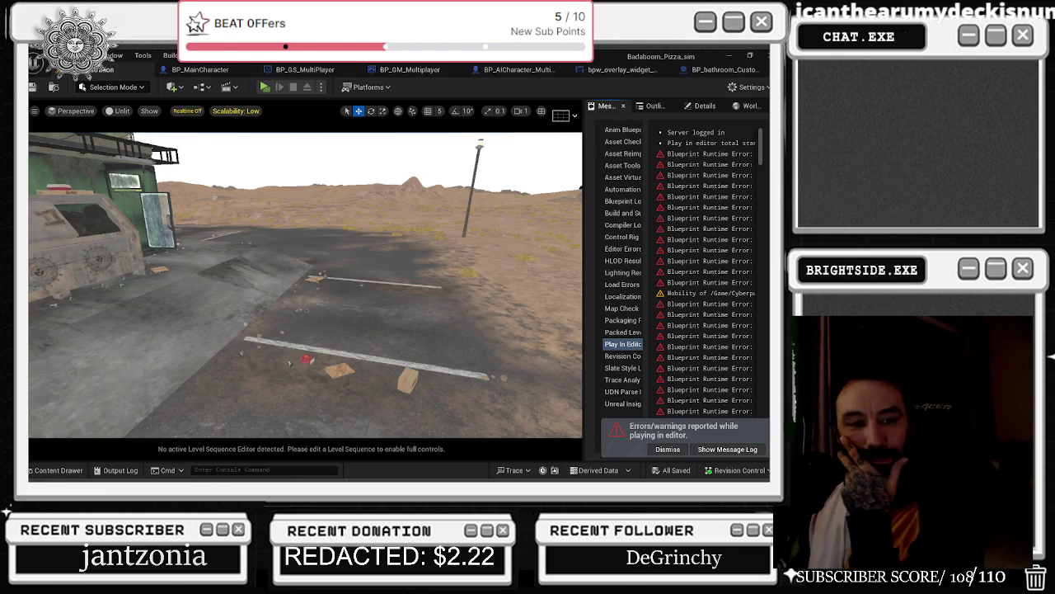
click(730, 70)
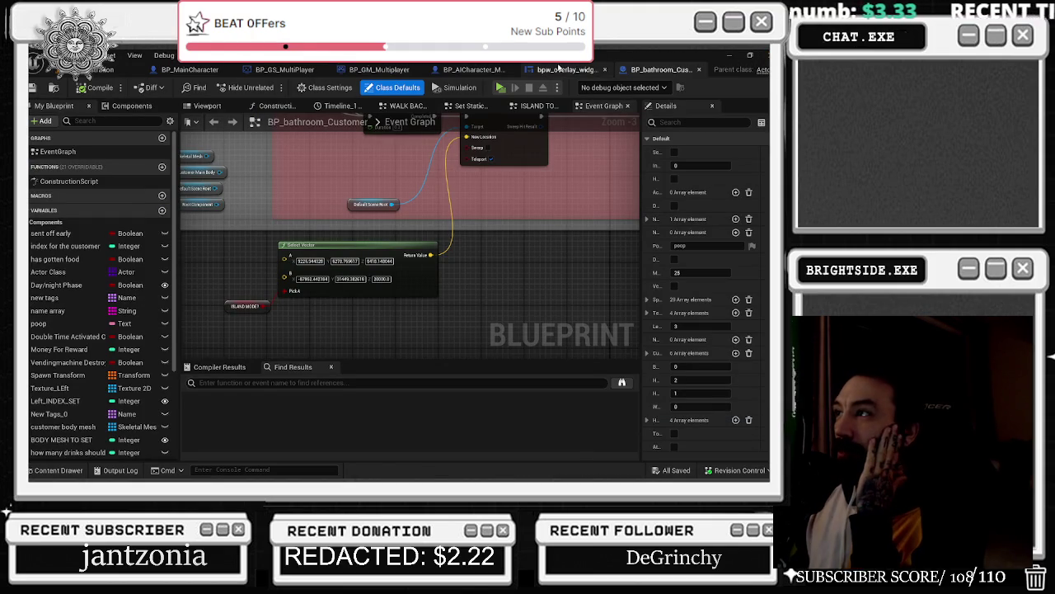
click(561, 71)
scroll(481, 294, up, 4)
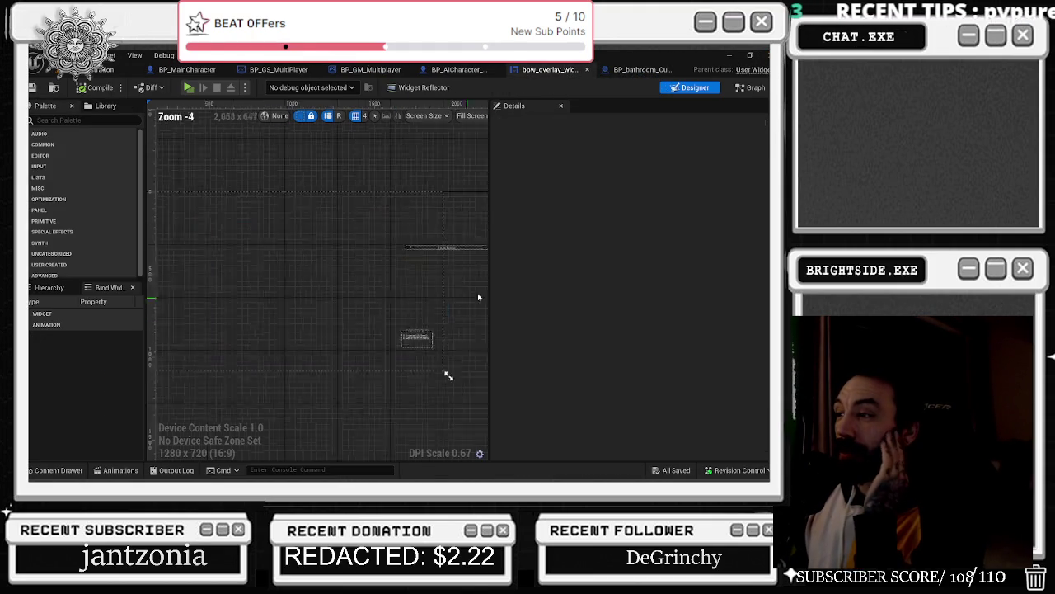
- In the widget's Graph view, select the TextBlock_NAME getter and bring up its variable options
click(751, 87)
click(304, 286)
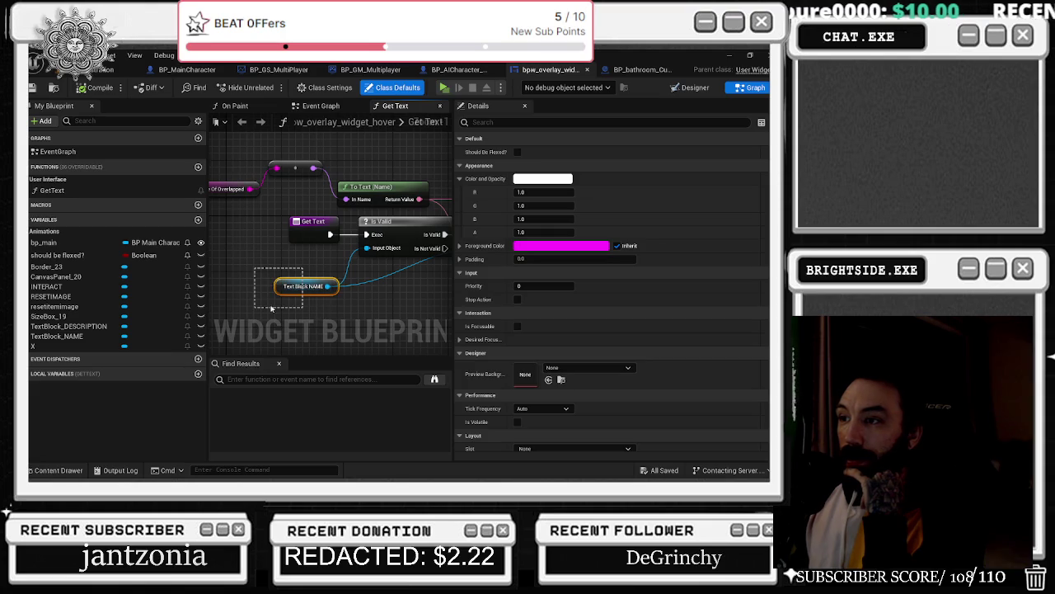
right_click(69, 336)
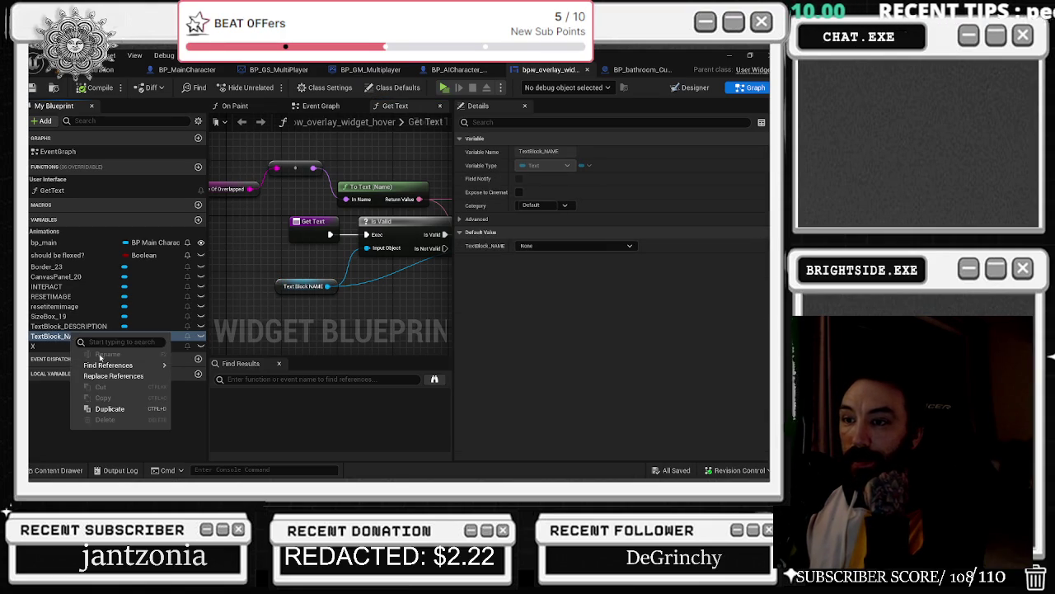
mouse_move(124, 364)
- Back in the Designer, show the Hierarchy, select TextBlock_DESCRIPTION and resize the panel
click(691, 87)
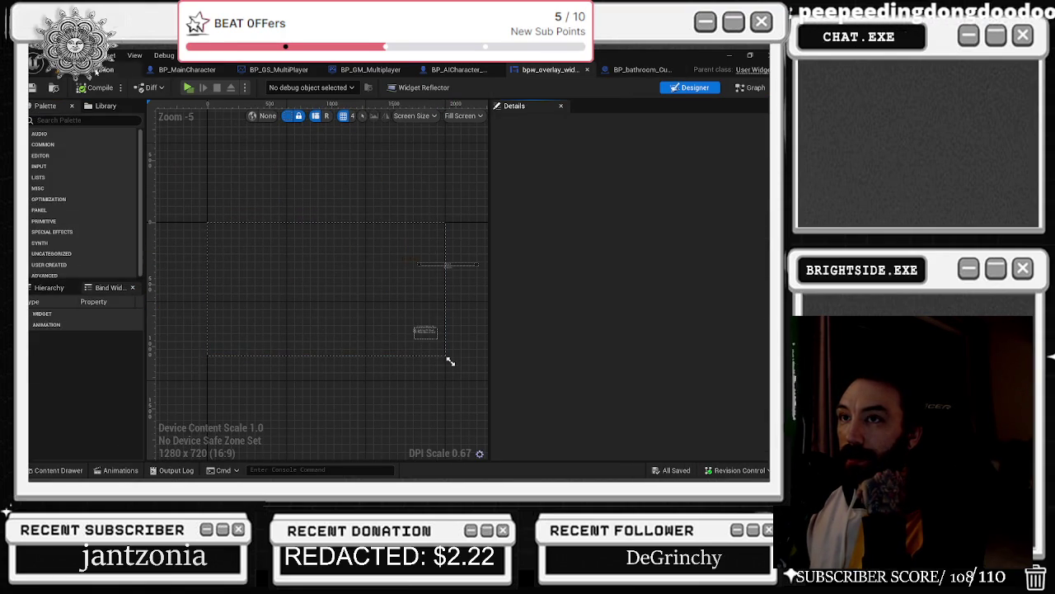
click(104, 106)
click(49, 287)
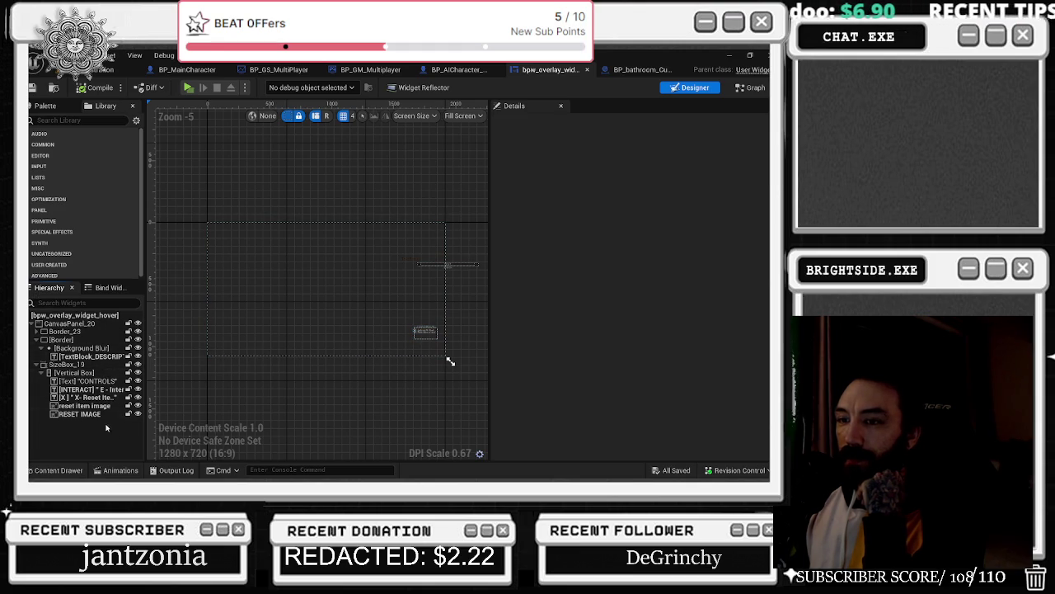
click(106, 360)
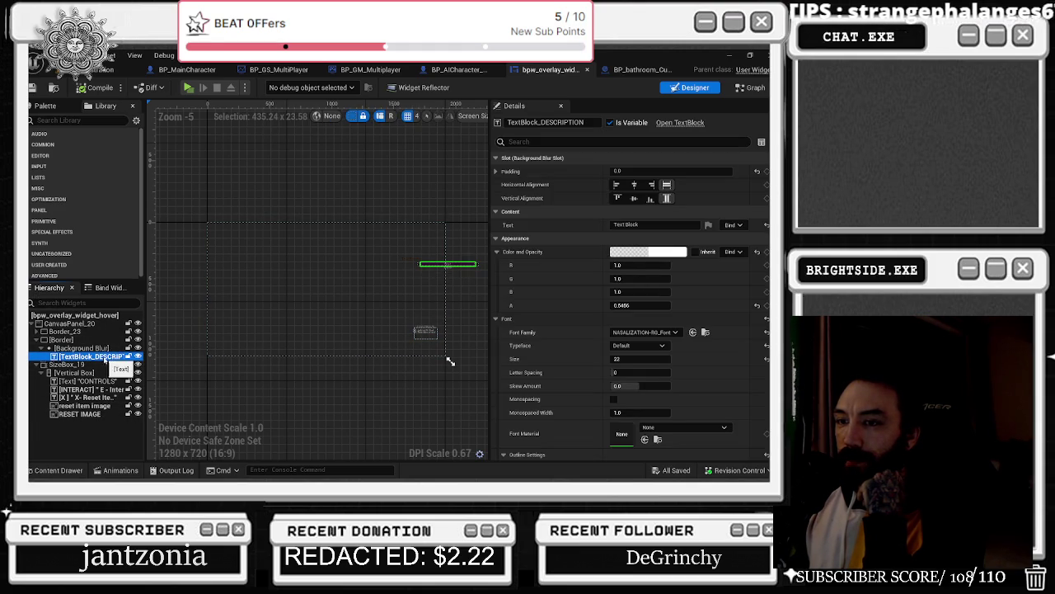
mouse_move(146, 355)
mouse_down()
mouse_move(239, 355)
mouse_move(182, 355)
mouse_up()
drag(485, 361, 456, 362)
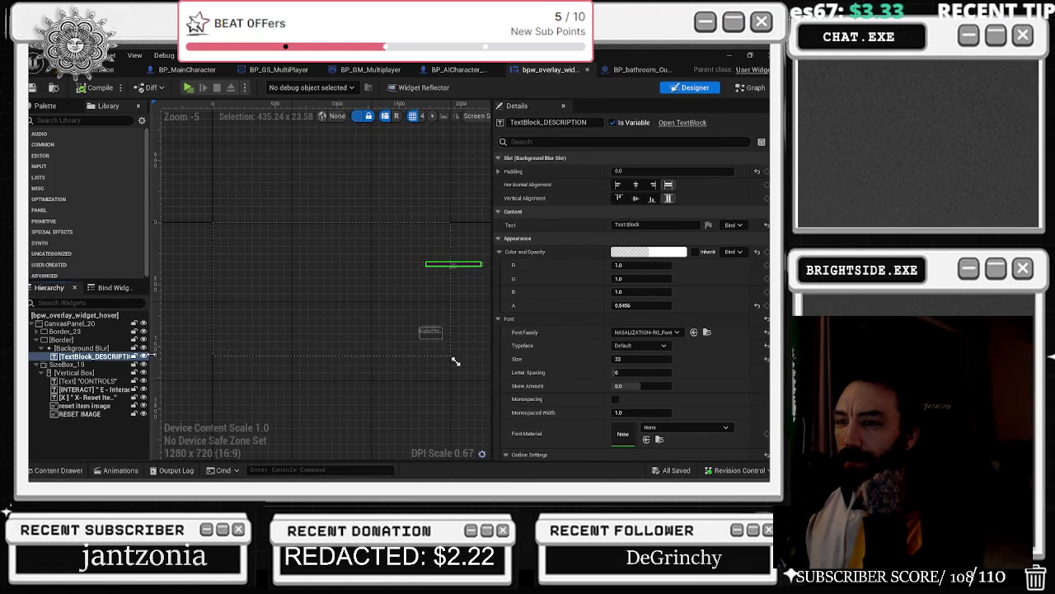
- Inspect the TextBlock_NAME variable's details in the Graph view
click(752, 87)
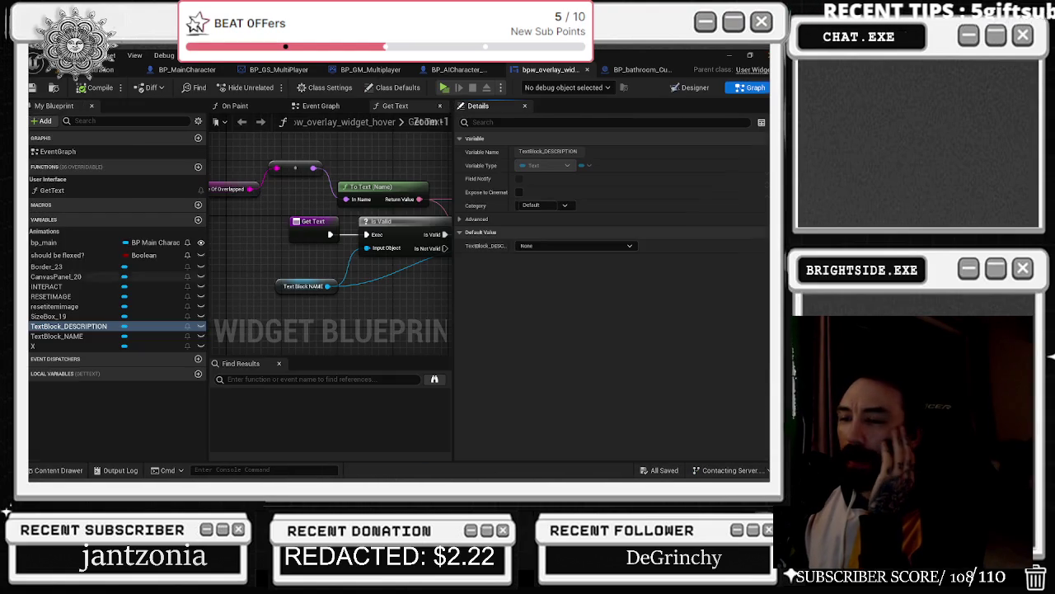
click(58, 336)
click(297, 286)
click(58, 337)
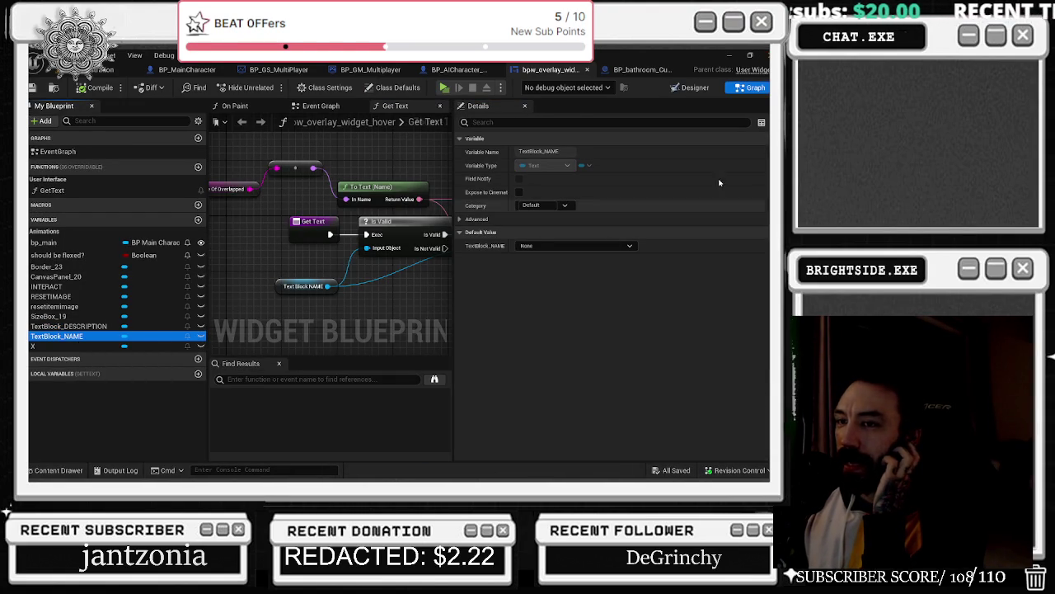
- Search the Hierarchy for 'name', select and zoom on TextBlock_NAME, then close the widget tab
click(695, 88)
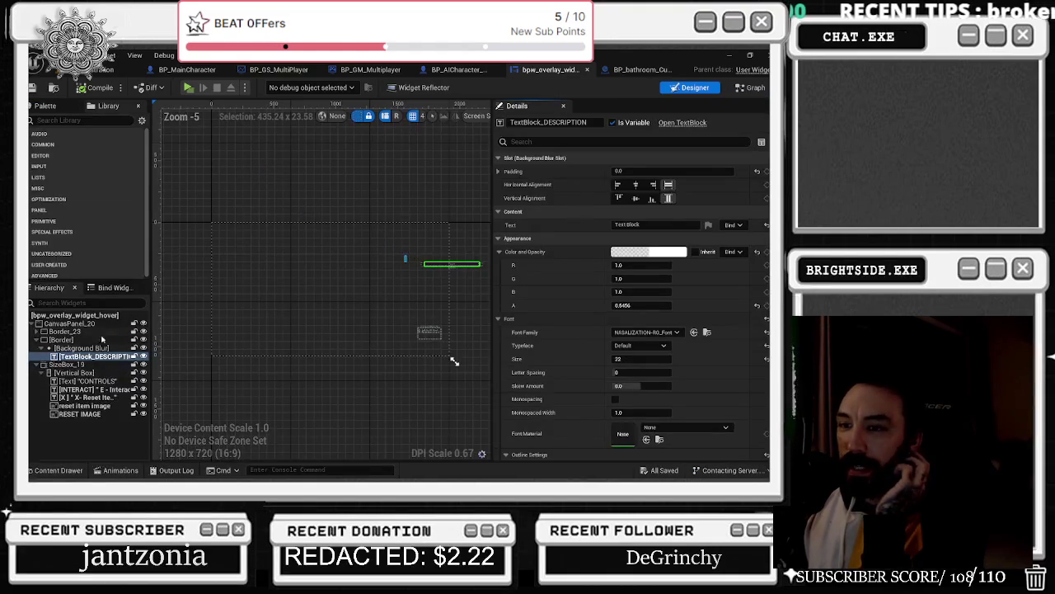
text(name)
click(78, 340)
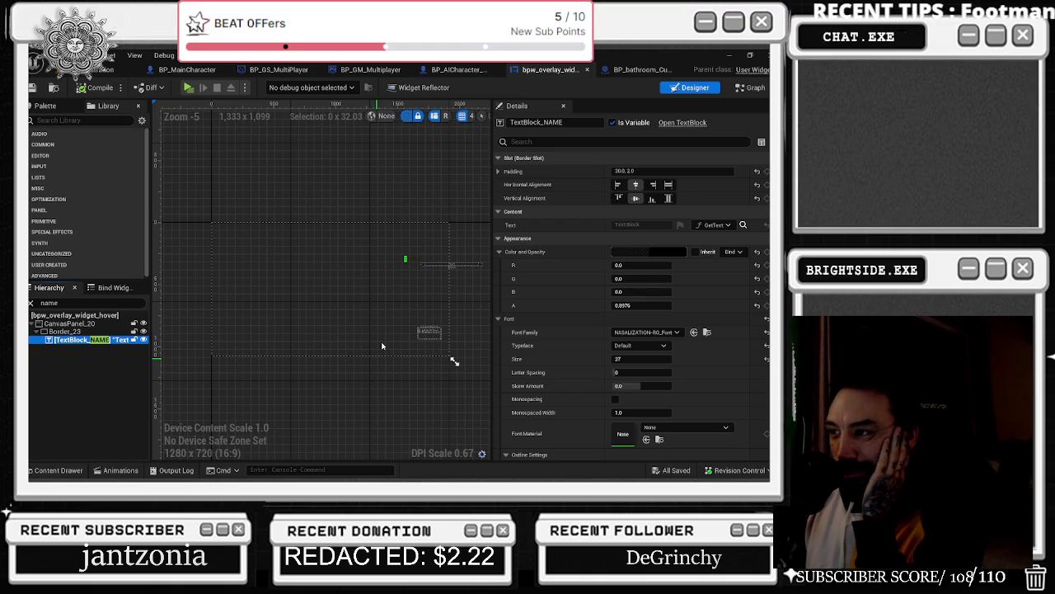
scroll(402, 257, up, 6)
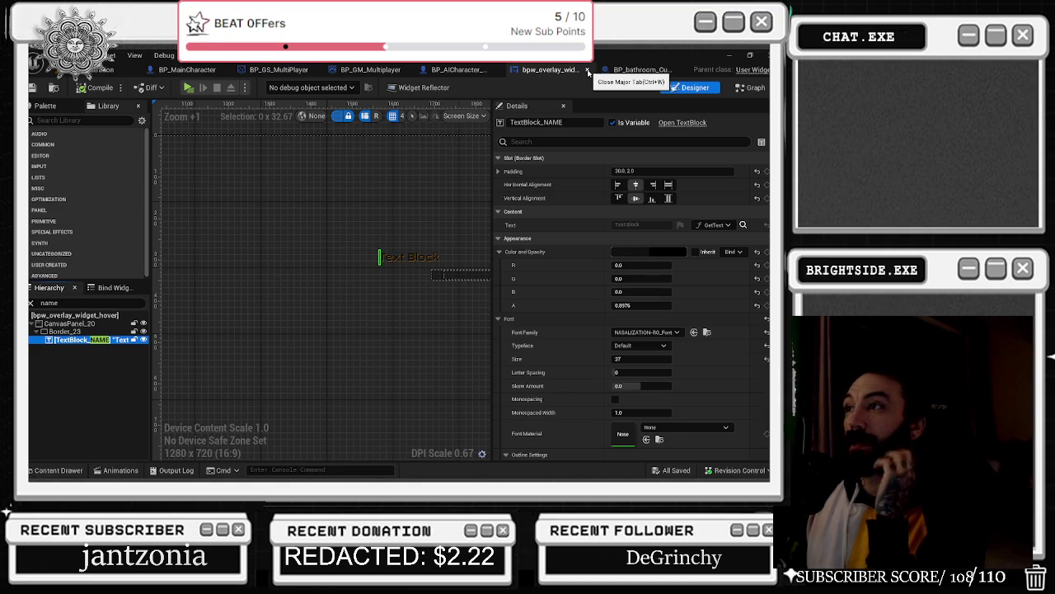
click(587, 72)
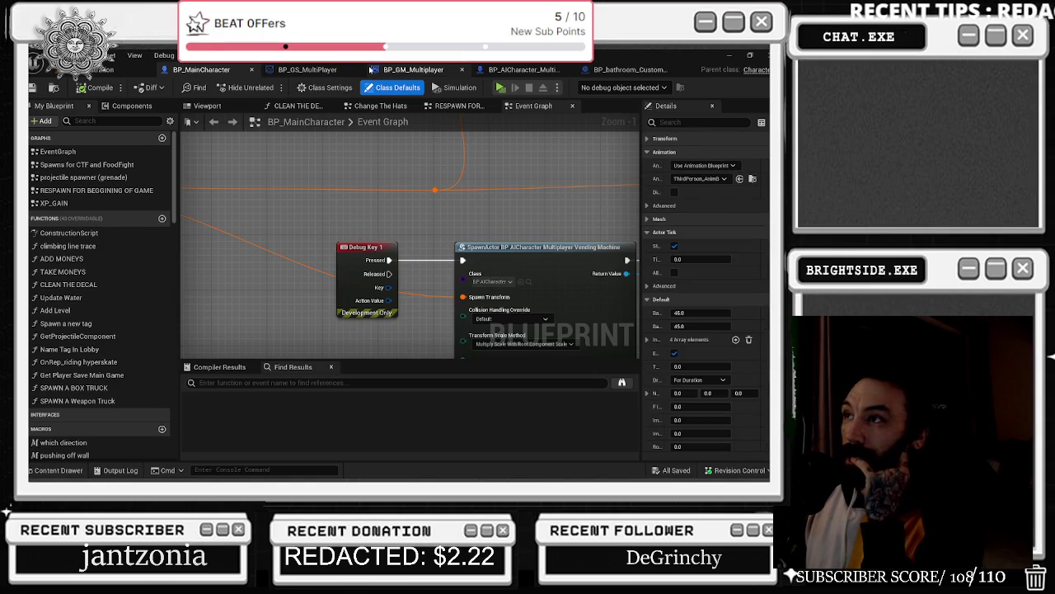
- Move the Get All Widgets Of Class and For Each Loop nodes up into the cleanup group
scroll(423, 270, down, 7)
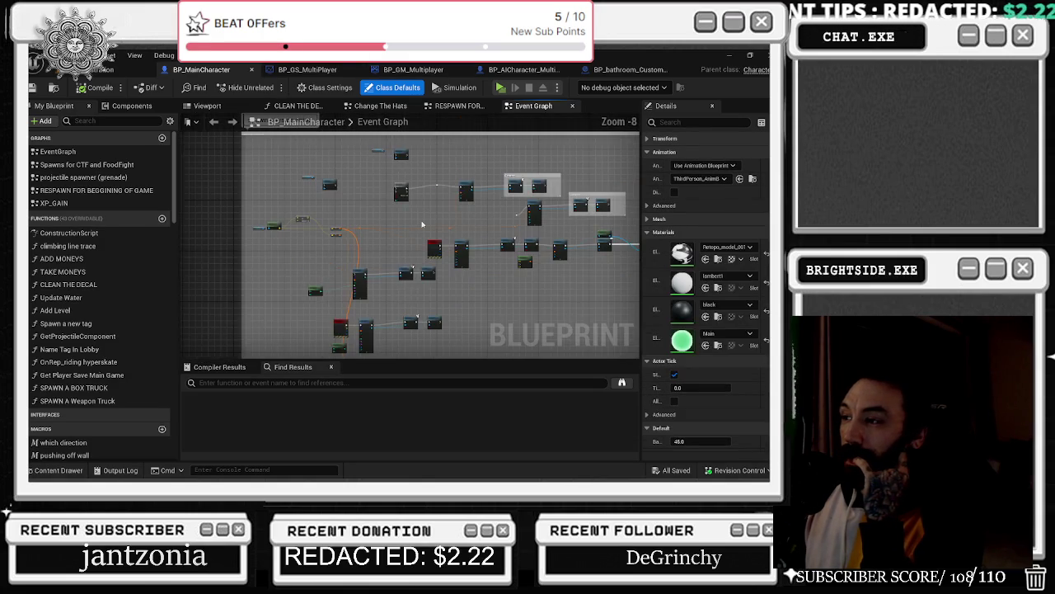
scroll(307, 340, up, 5)
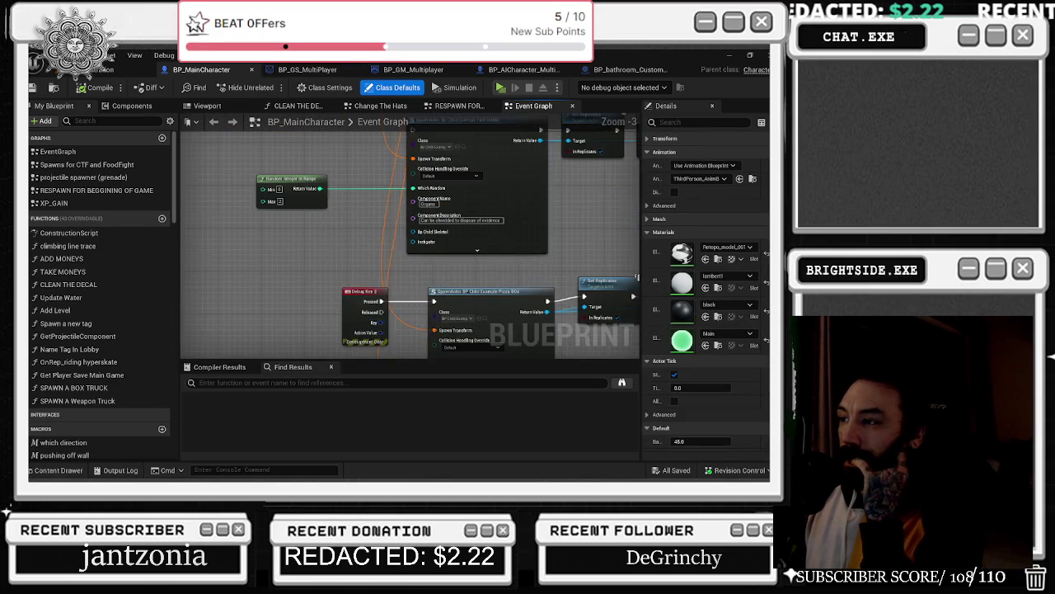
scroll(210, 340, up, 2)
scroll(210, 340, down, 6)
scroll(307, 301, up, 4)
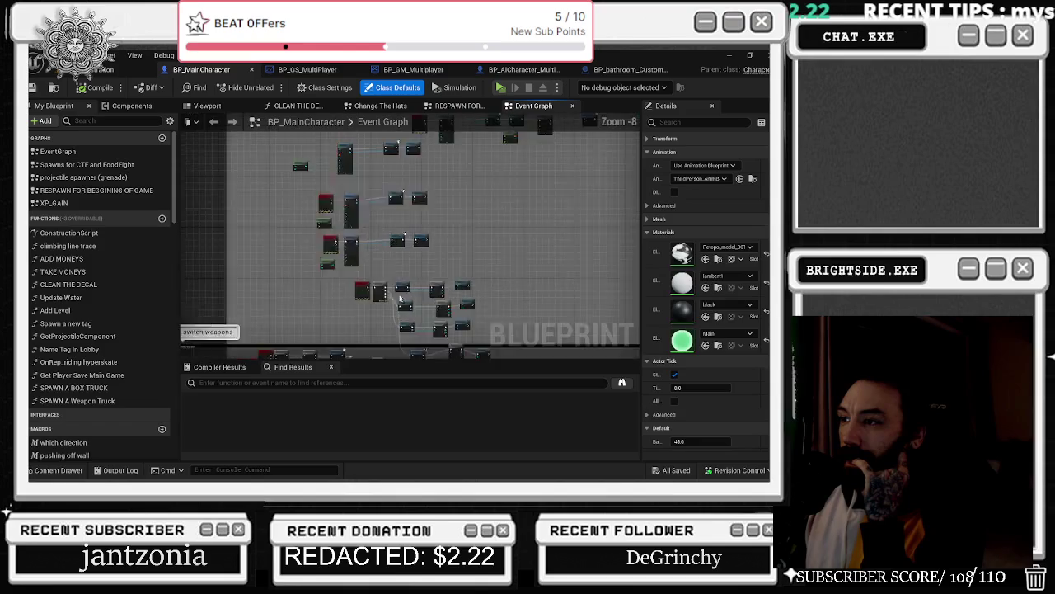
scroll(308, 301, up, 2)
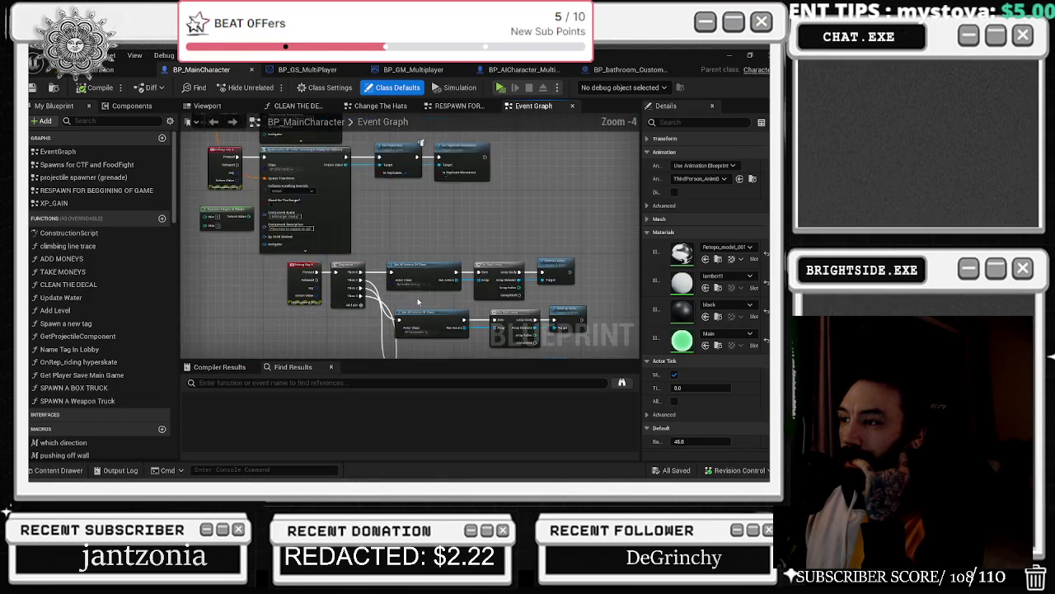
scroll(388, 264, down, 2)
scroll(388, 265, up, 1)
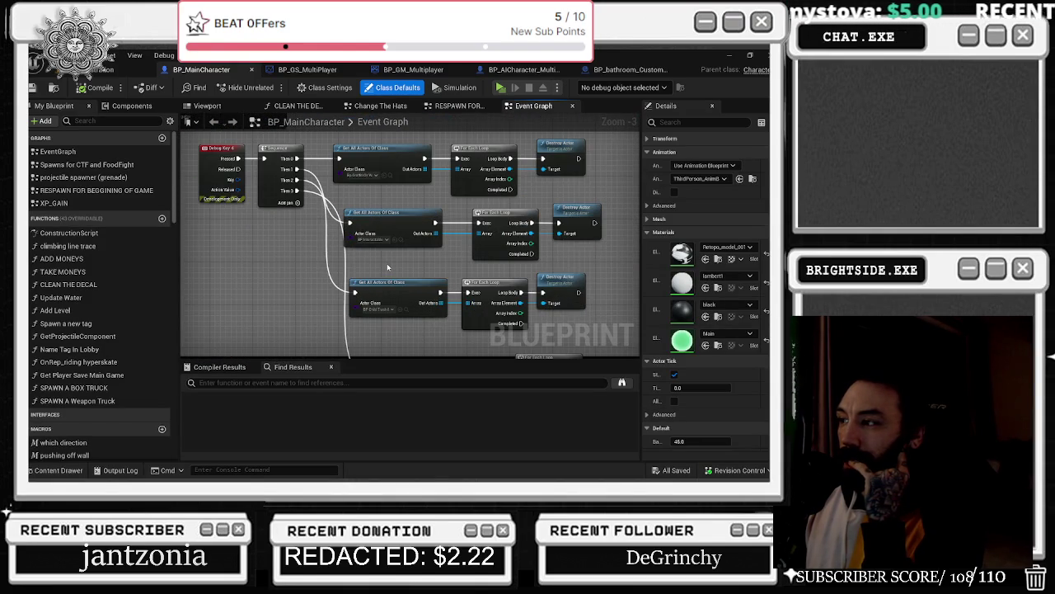
scroll(387, 263, down, 2)
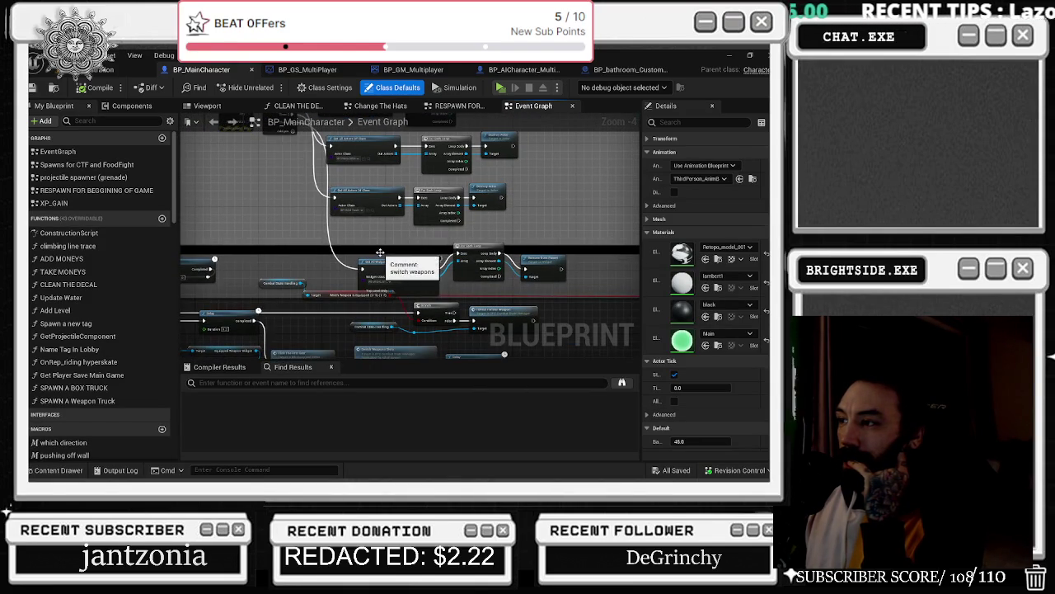
drag(390, 258, 353, 229)
drag(468, 253, 430, 236)
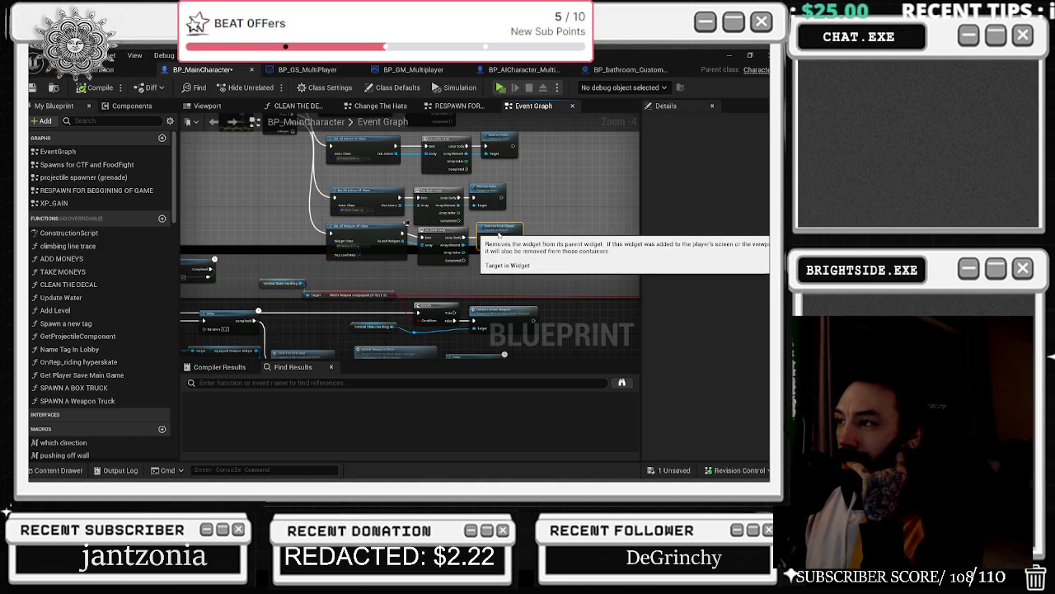
- Pan the Event Graph over toward the other node groups
drag(398, 262, 639, 215)
drag(337, 232, 491, 197)
mouse_move(482, 242)
mouse_down()
mouse_move(377, 185)
mouse_move(377, 240)
mouse_move(330, 256)
mouse_move(340, 252)
mouse_move(338, 299)
mouse_up()
scroll(418, 204, down, 3)
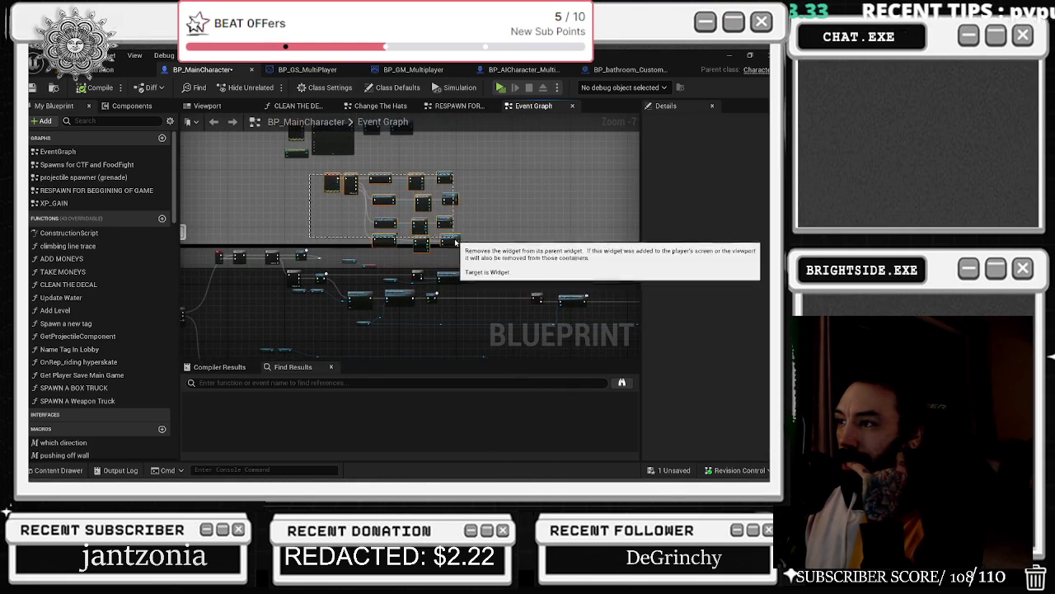
- Shift the switch weapons comment and reset gamepad switch event right, and raise the camera shake comment
drag(456, 243, 555, 216)
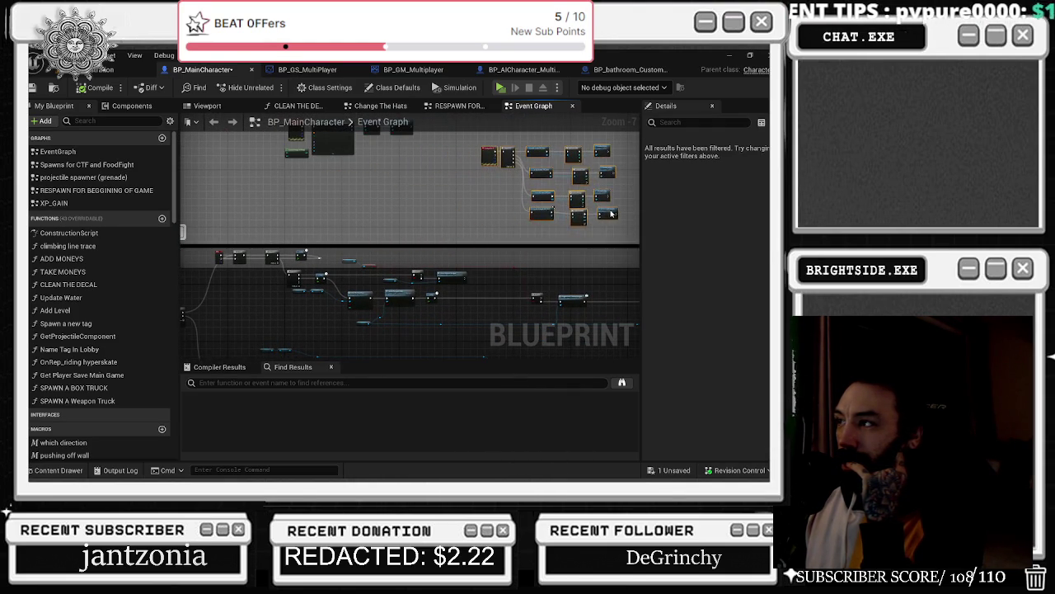
drag(305, 224, 411, 325)
scroll(411, 326, down, 5)
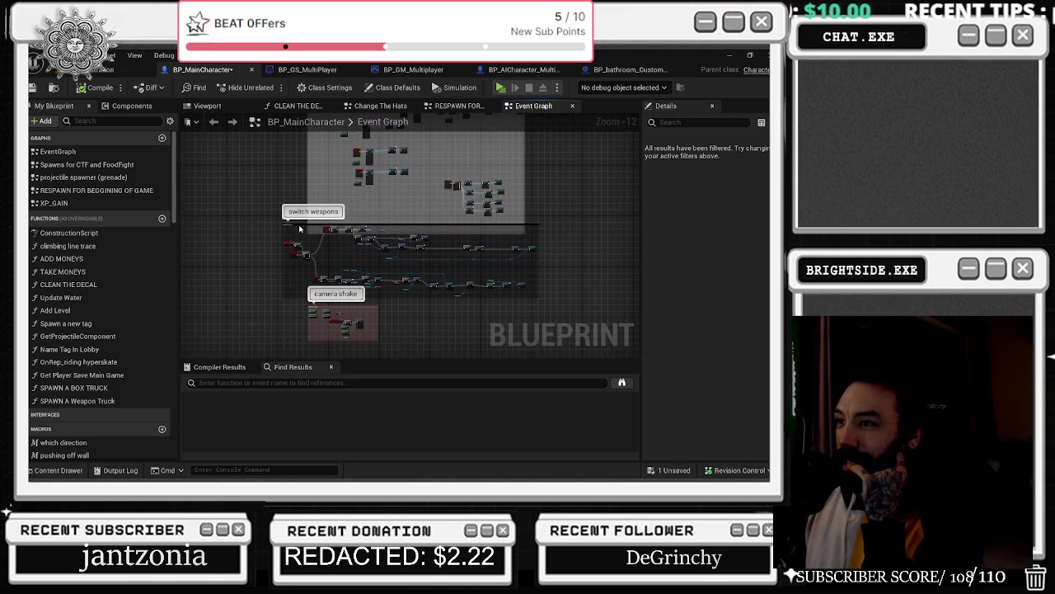
mouse_move(299, 225)
mouse_down()
mouse_move(391, 233)
mouse_move(431, 250)
mouse_up()
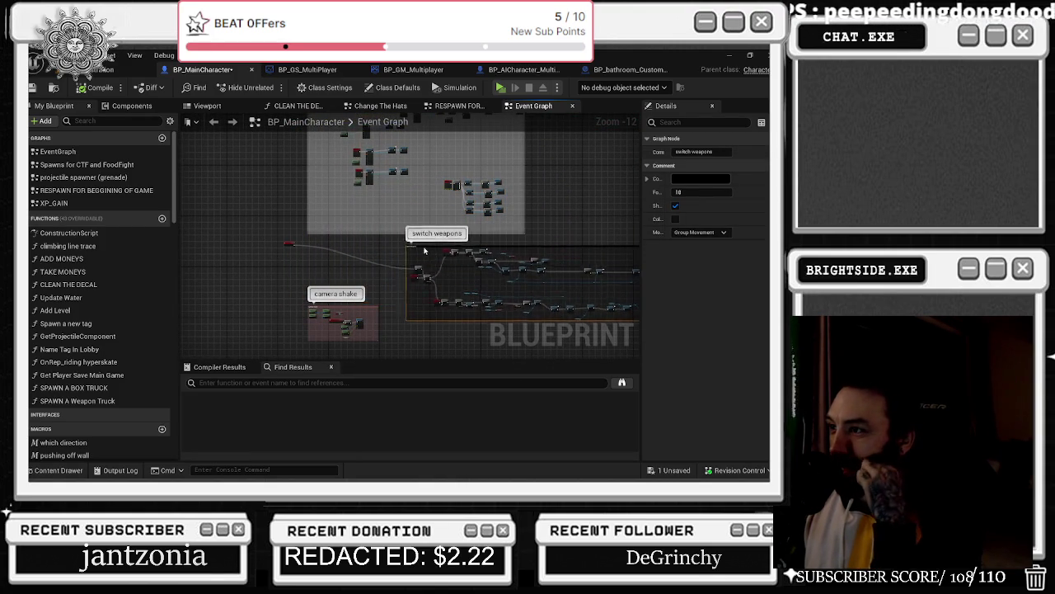
drag(284, 243, 391, 275)
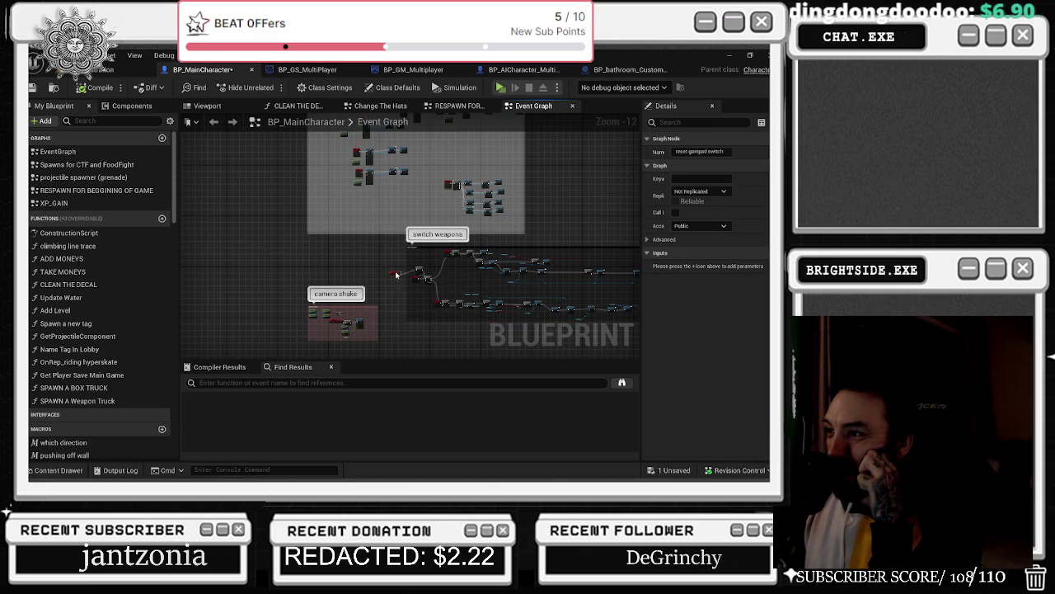
drag(364, 307, 361, 256)
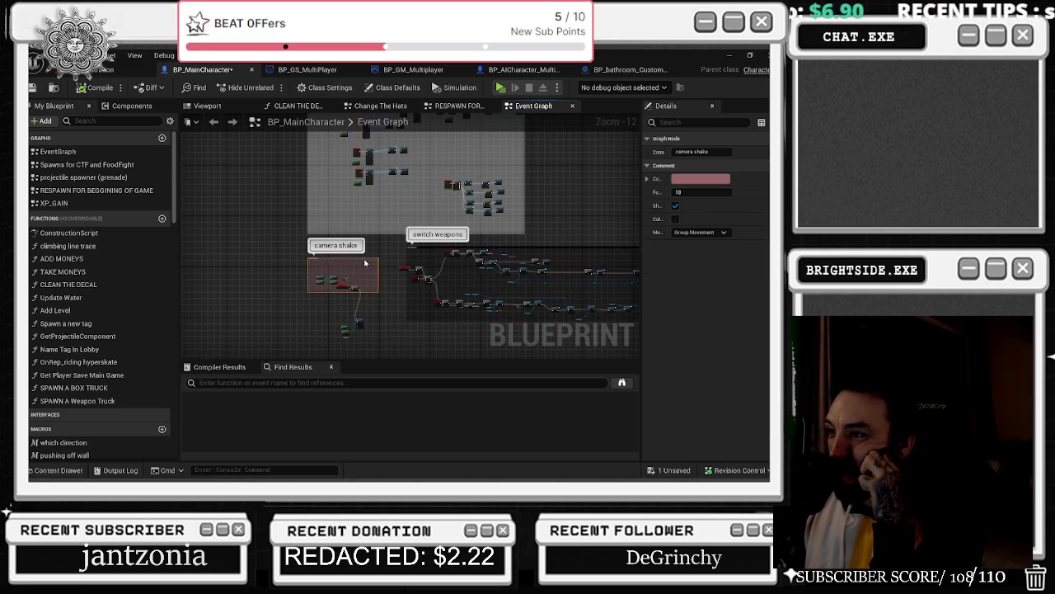
click(366, 341)
- Marquee-select the camera shake and switch weapons groups and move them left together
mouse_move(385, 331)
mouse_down()
mouse_move(333, 214)
mouse_move(259, 266)
mouse_move(272, 275)
mouse_up()
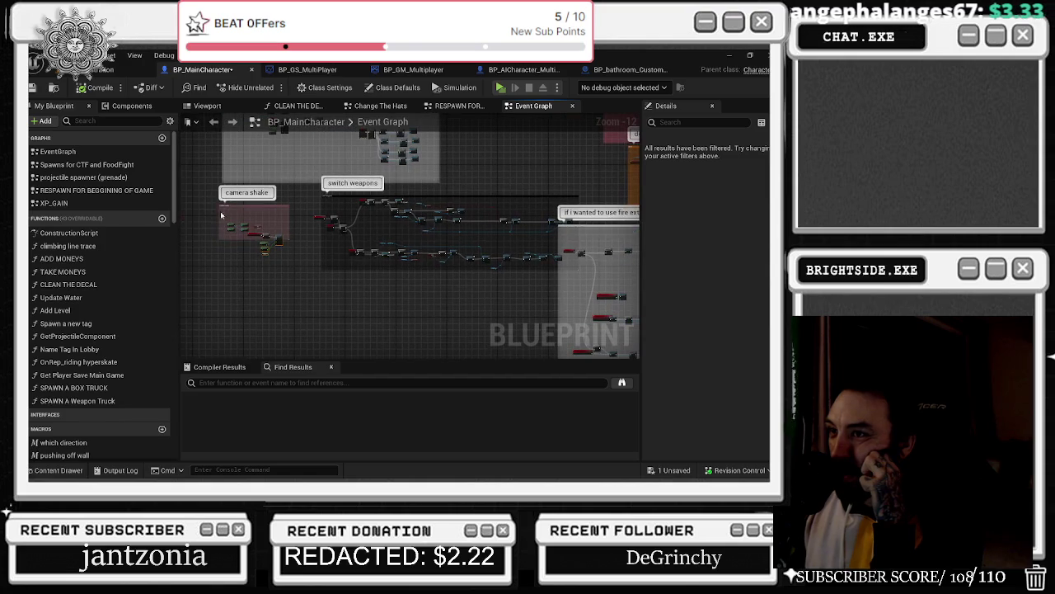
drag(335, 195, 327, 200)
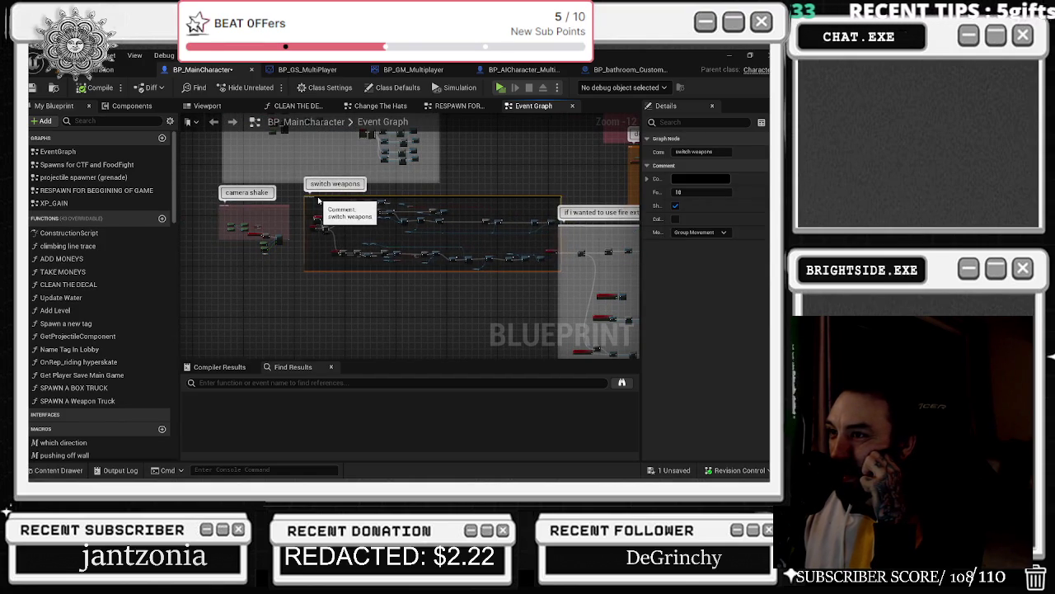
scroll(323, 214, up, 2)
click(322, 213)
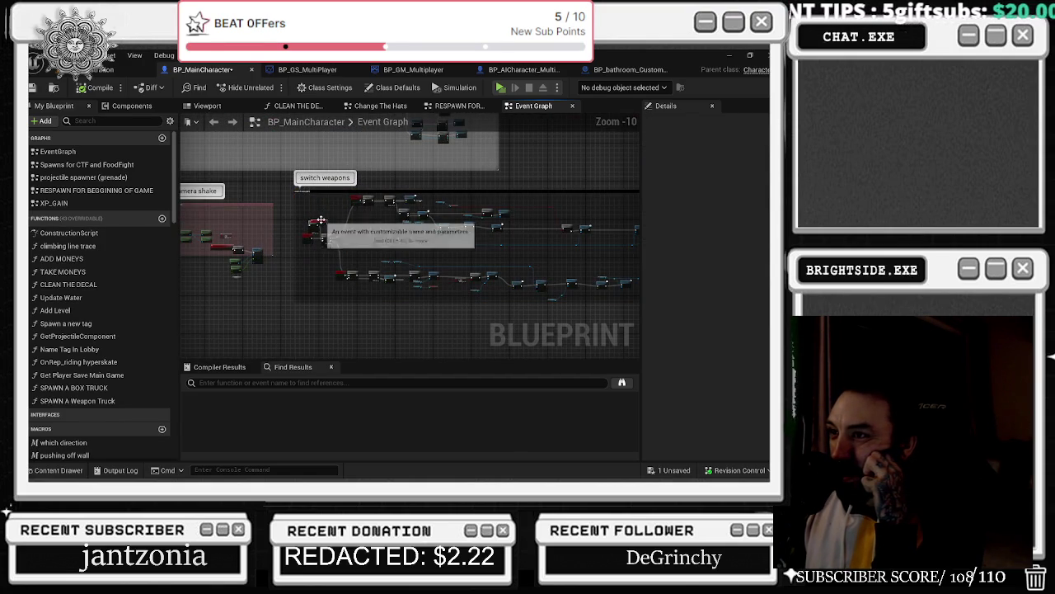
scroll(323, 208, down, 2)
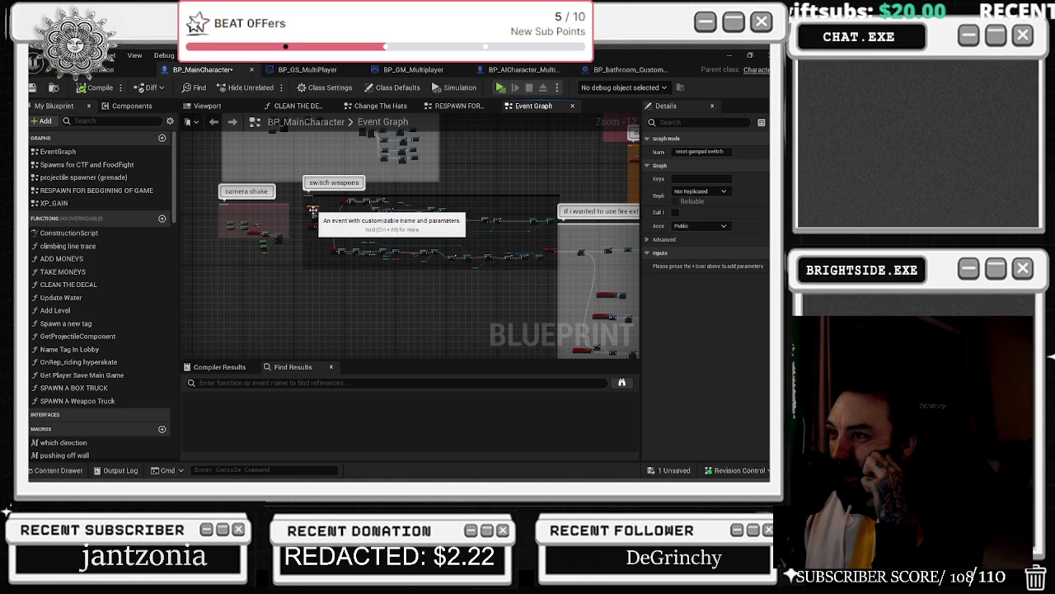
click(313, 216)
drag(199, 189, 553, 310)
drag(541, 258, 476, 262)
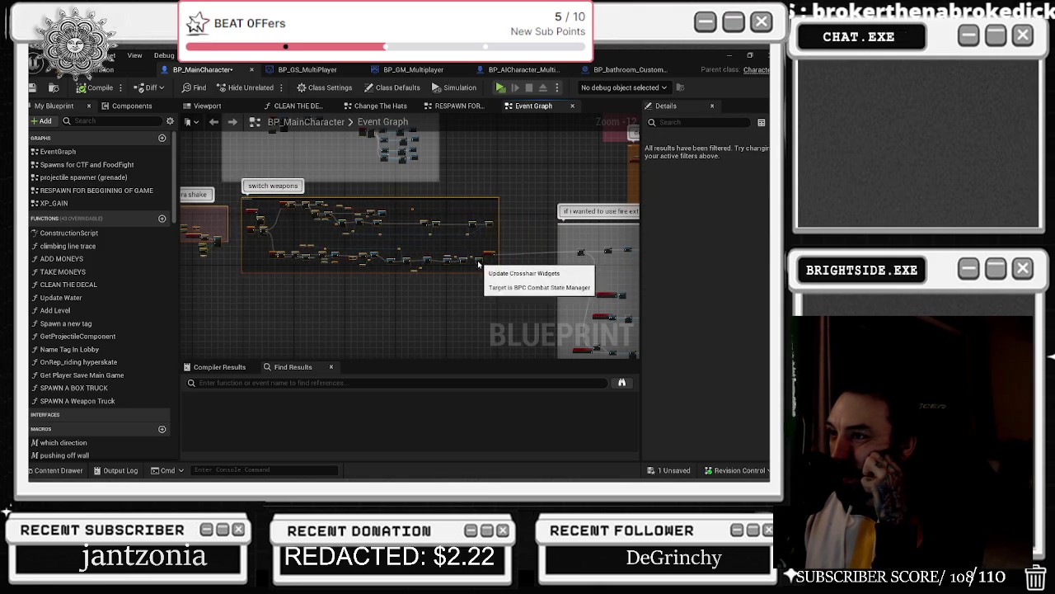
click(515, 230)
click(581, 252)
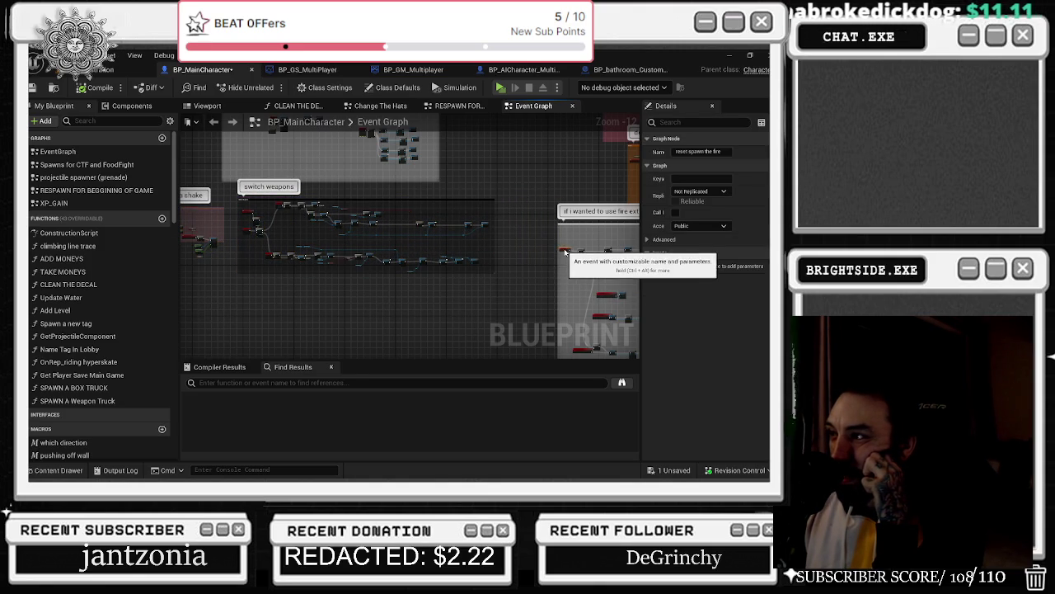
scroll(377, 184, up, 3)
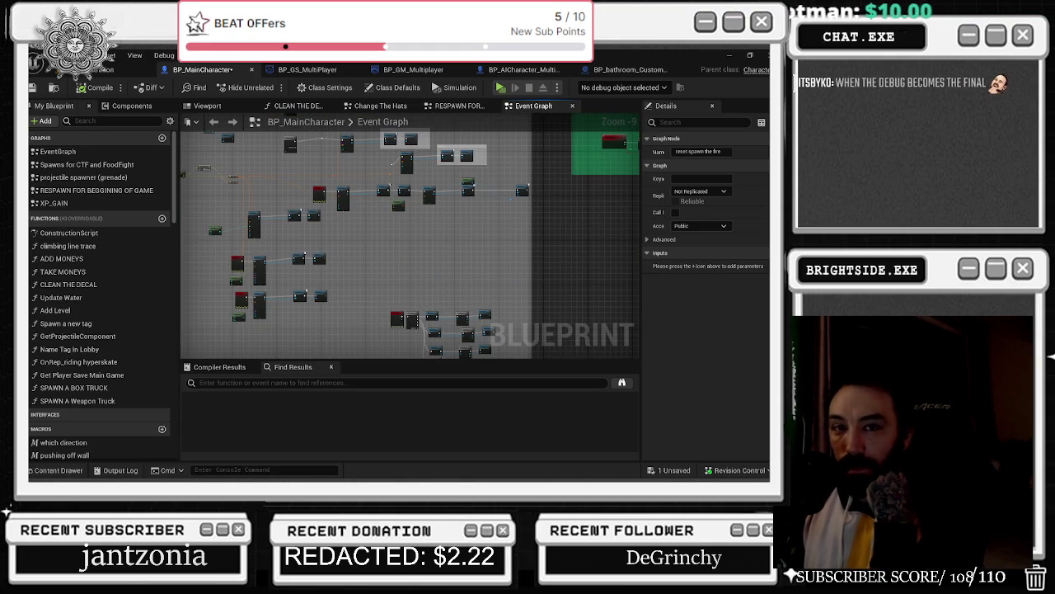
- Inspect the Name Tag In Lobby, GetProjectileComponent and Spawn a new tag functions in Details
double_click(54, 203)
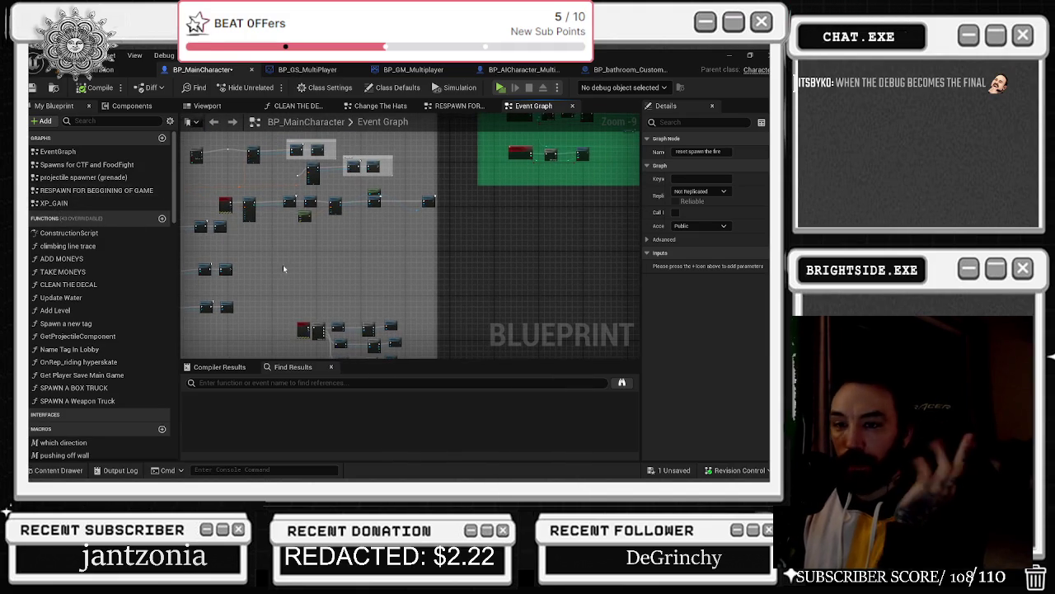
scroll(283, 268, up, 2)
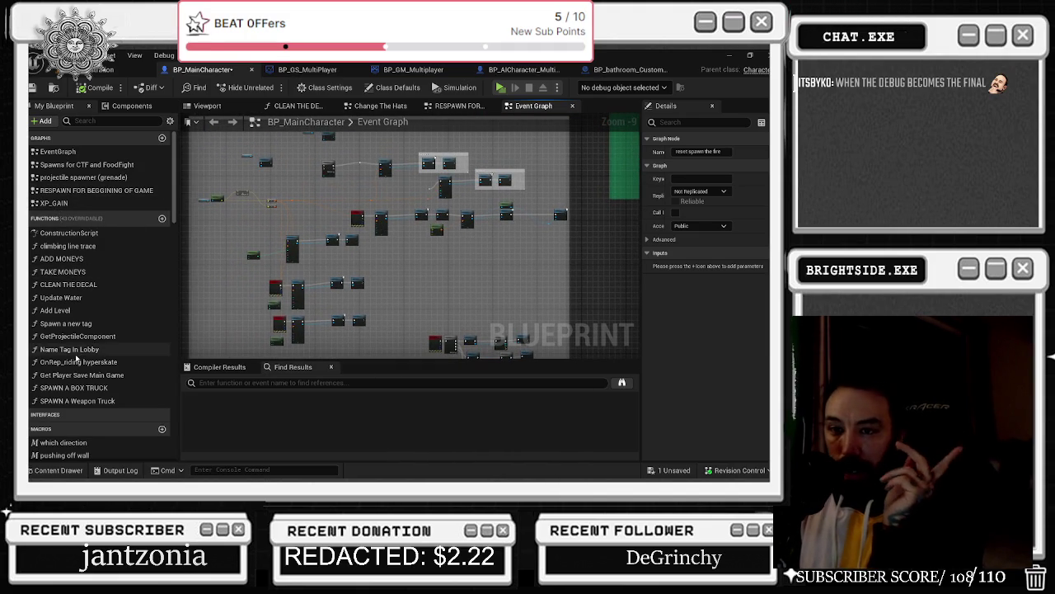
click(75, 351)
click(94, 337)
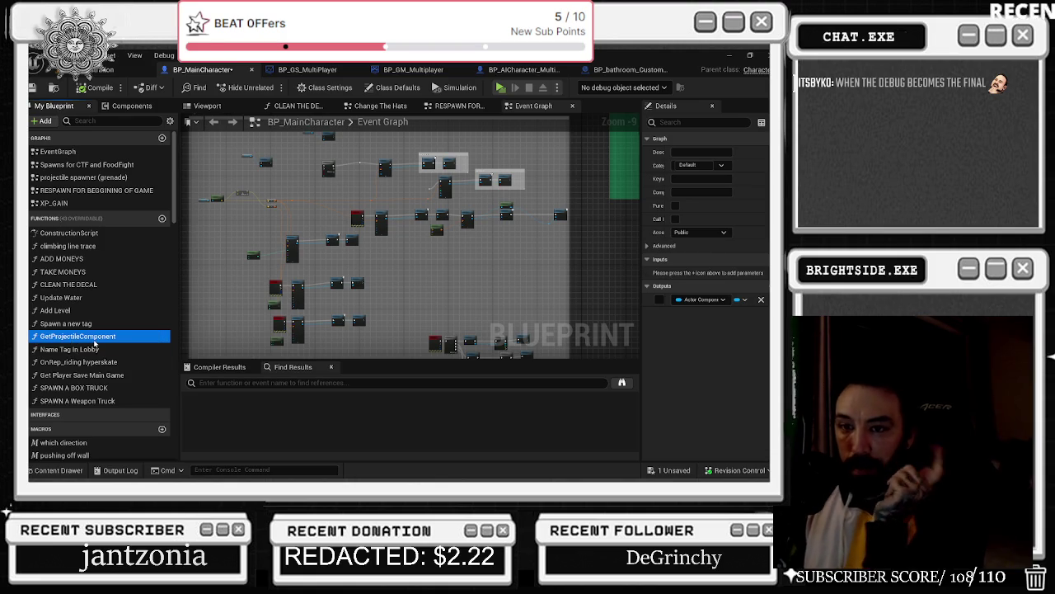
click(38, 324)
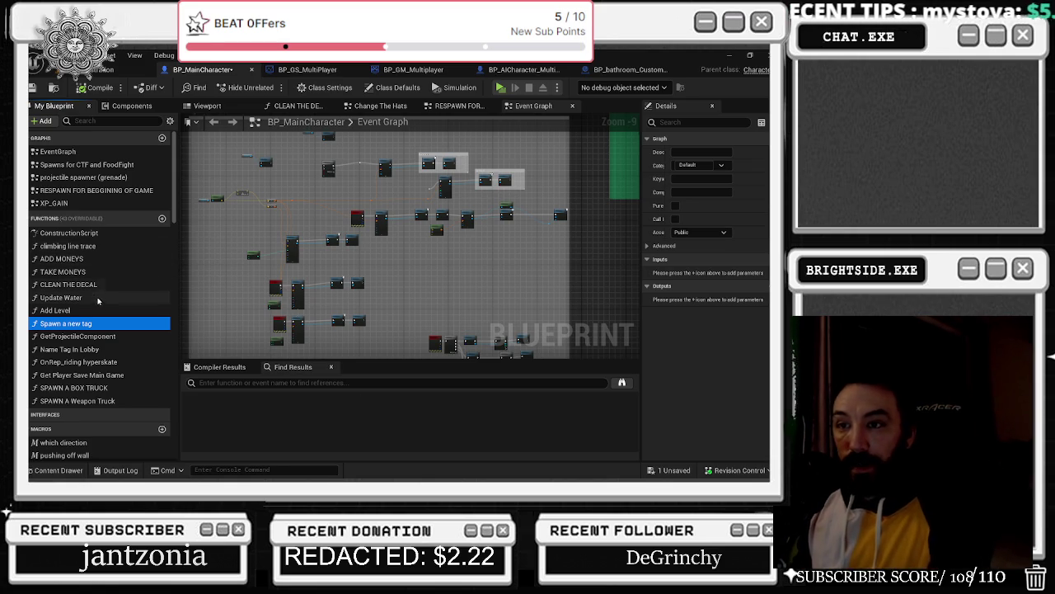
scroll(341, 292, up, 5)
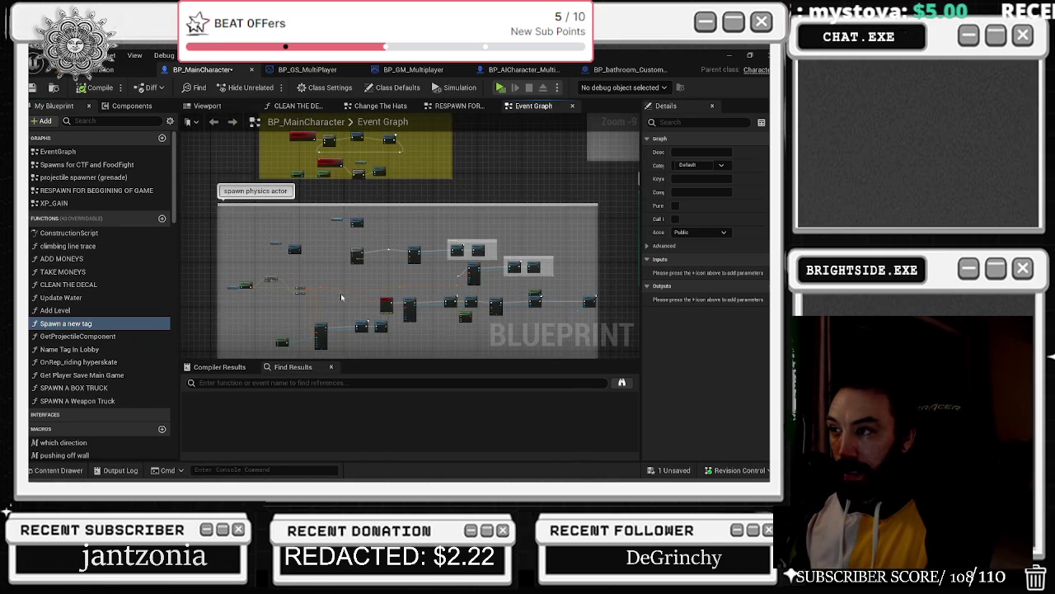
scroll(270, 326, down, 6)
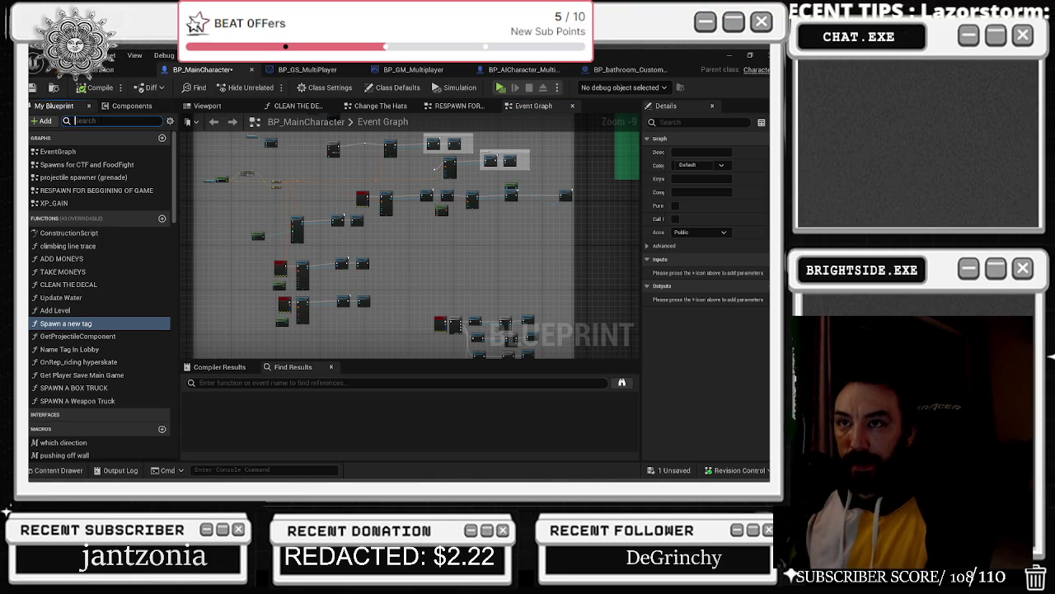
- Filter the My Blueprint members and jump to the Debug Key 5 event in the graph
text(debug)
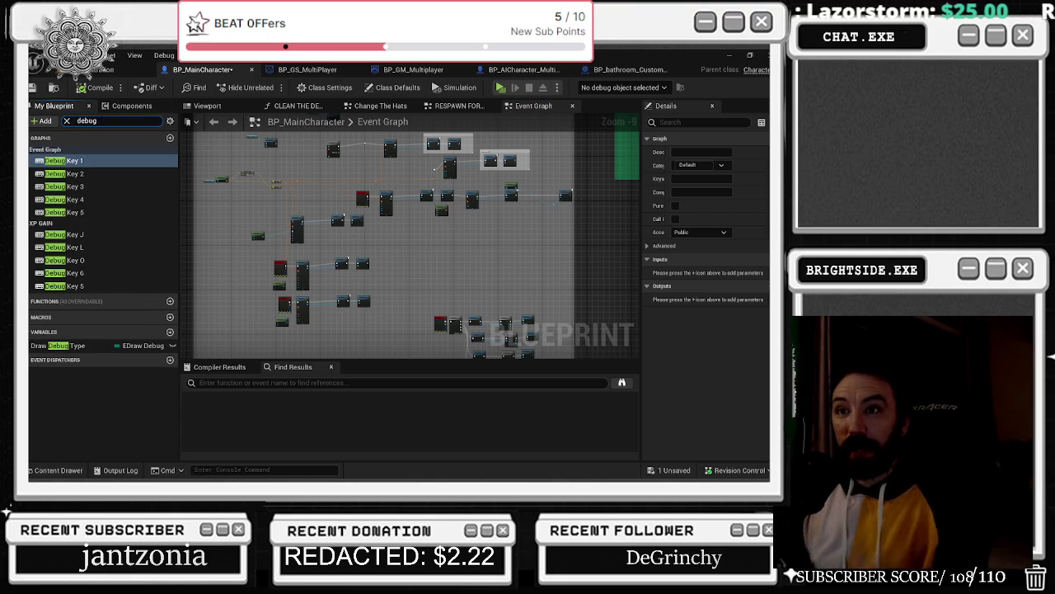
click(86, 213)
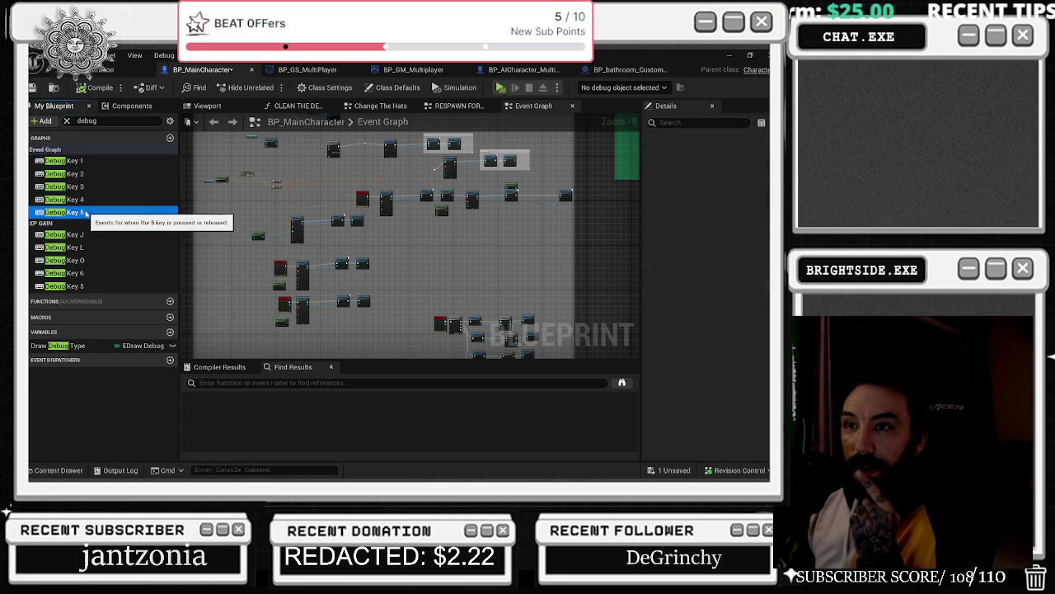
double_click(85, 213)
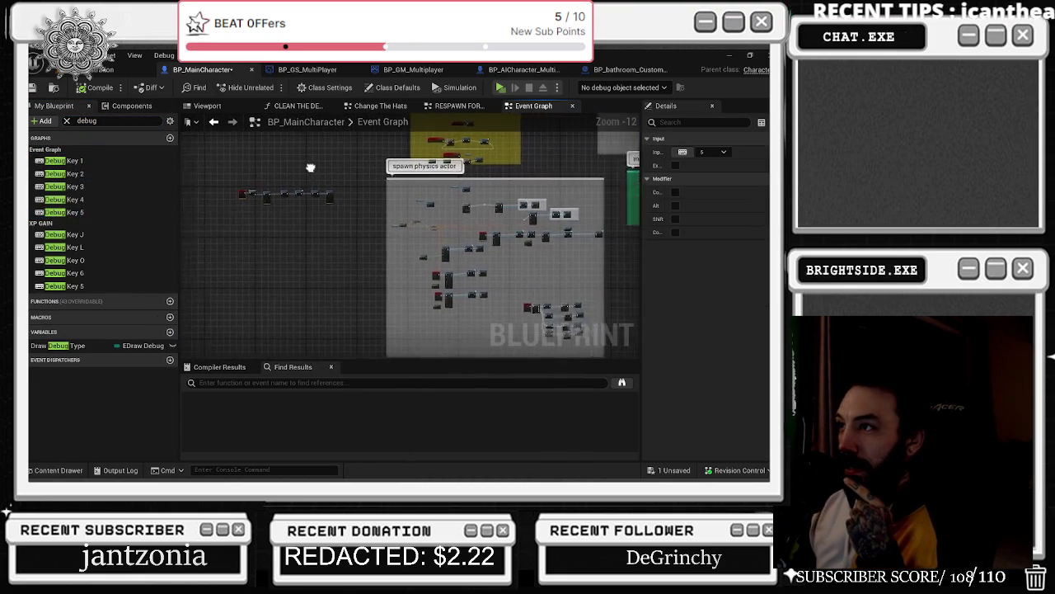
drag(310, 167, 217, 136)
mouse_move(264, 162)
mouse_down()
mouse_move(365, 206)
mouse_move(342, 222)
mouse_move(505, 338)
mouse_up()
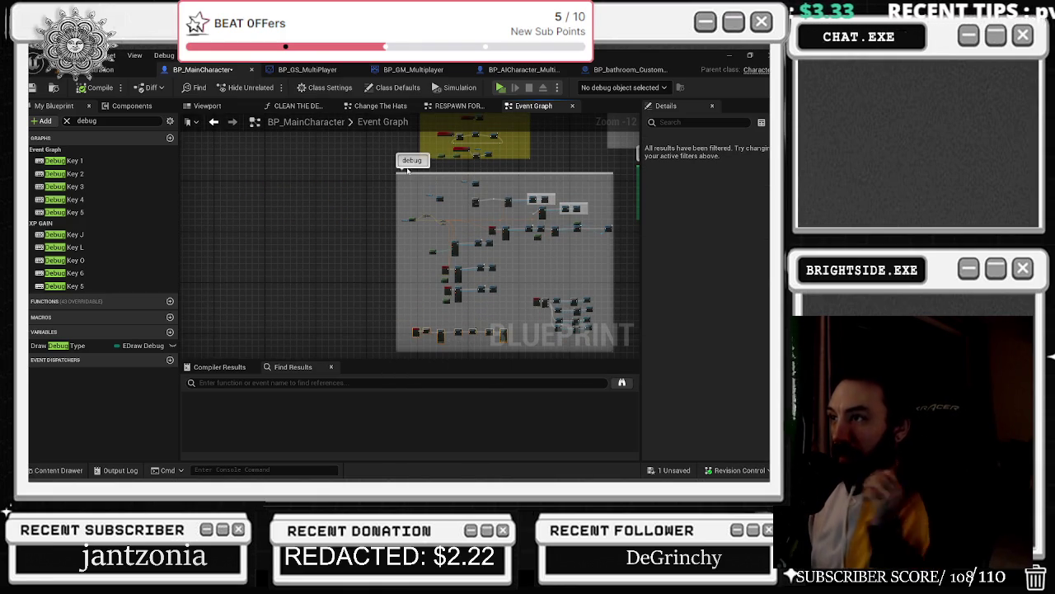
- Center the Execute Console Command and delay chain, then open Debug Key 6 in XP GAIN
scroll(422, 178, up, 8)
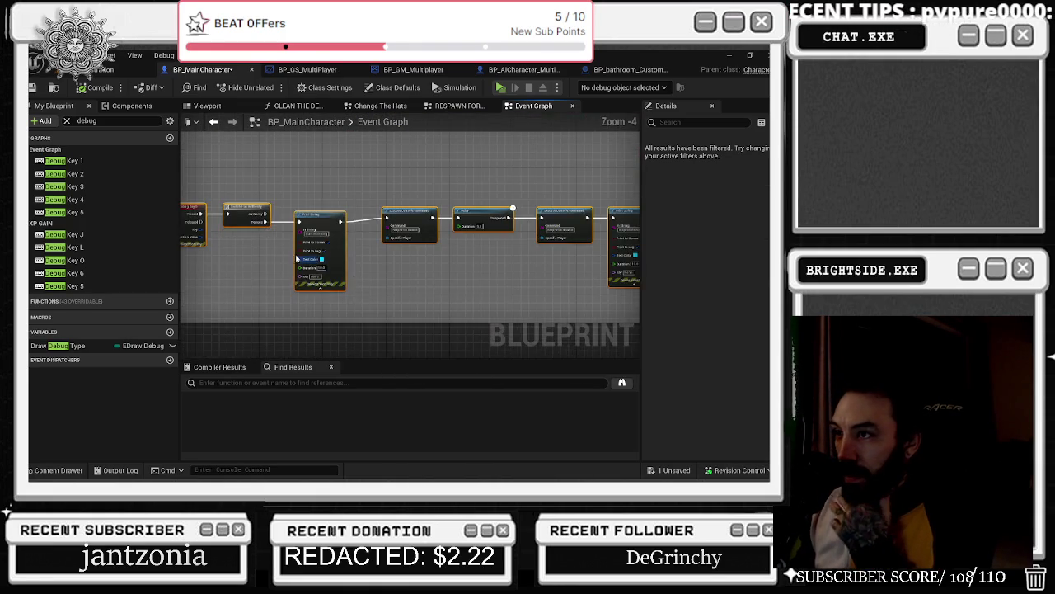
scroll(324, 181, up, 2)
drag(577, 292, 228, 297)
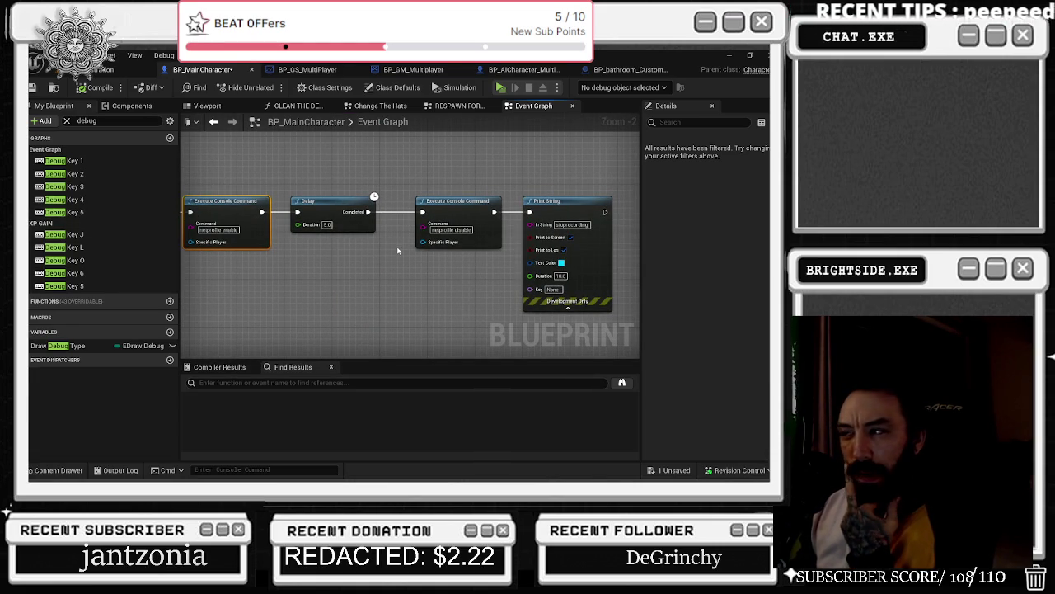
double_click(93, 273)
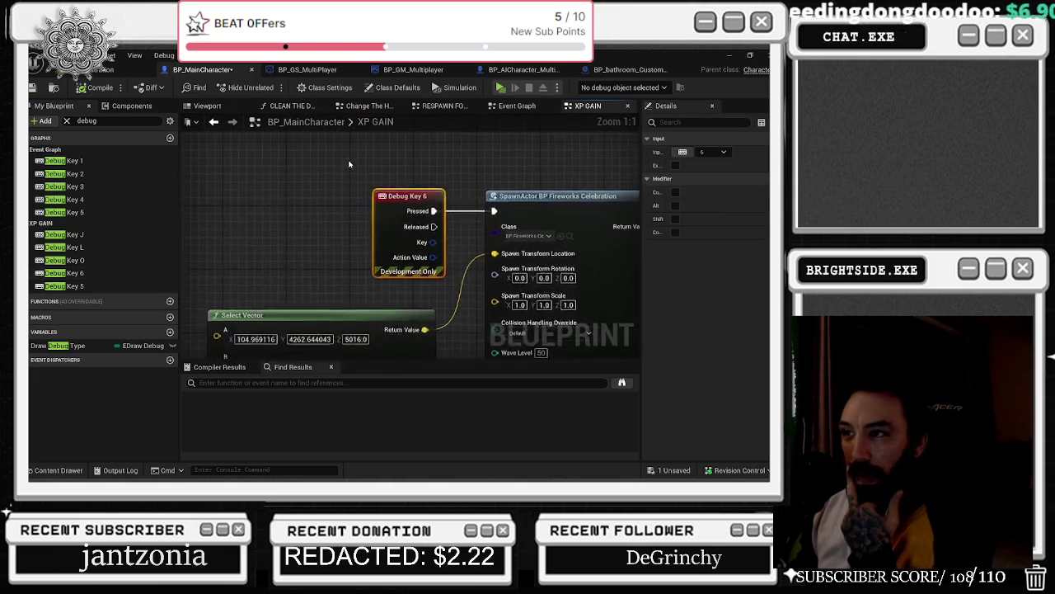
- Review the Debug Key 6 SpawnActor for BP Fireworks Celebration, then close the XP GAIN graph
scroll(354, 169, down, 1)
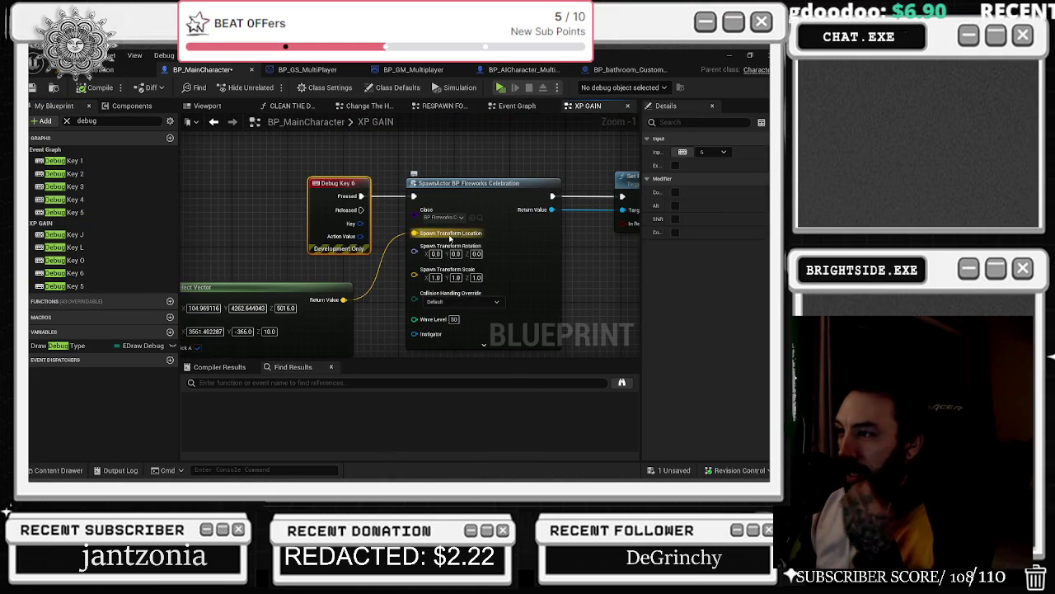
scroll(459, 225, down, 1)
mouse_move(299, 222)
mouse_down()
mouse_move(349, 230)
mouse_move(572, 155)
mouse_up()
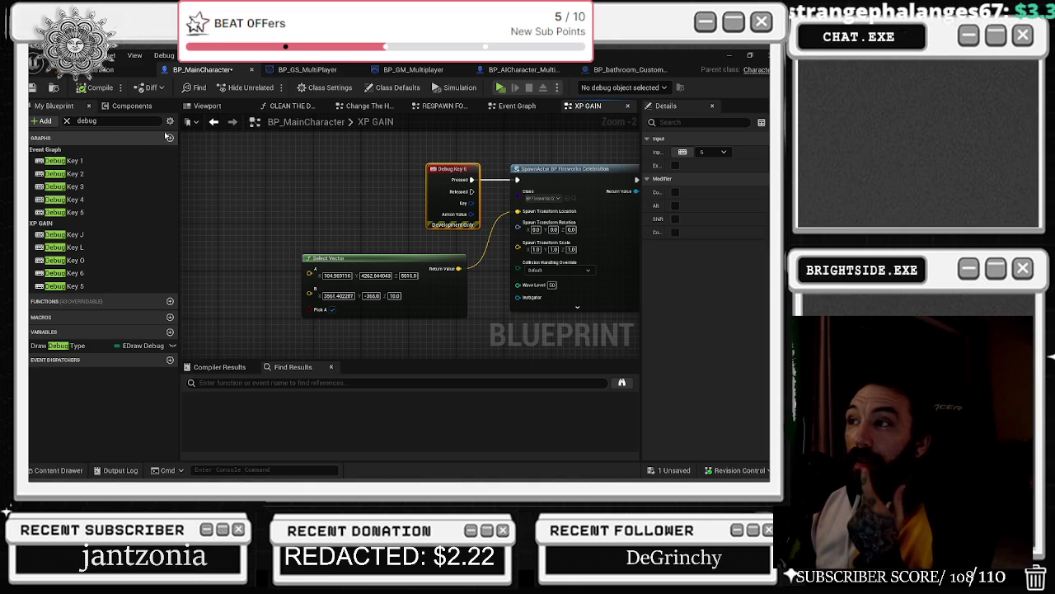
scroll(378, 150, down, 9)
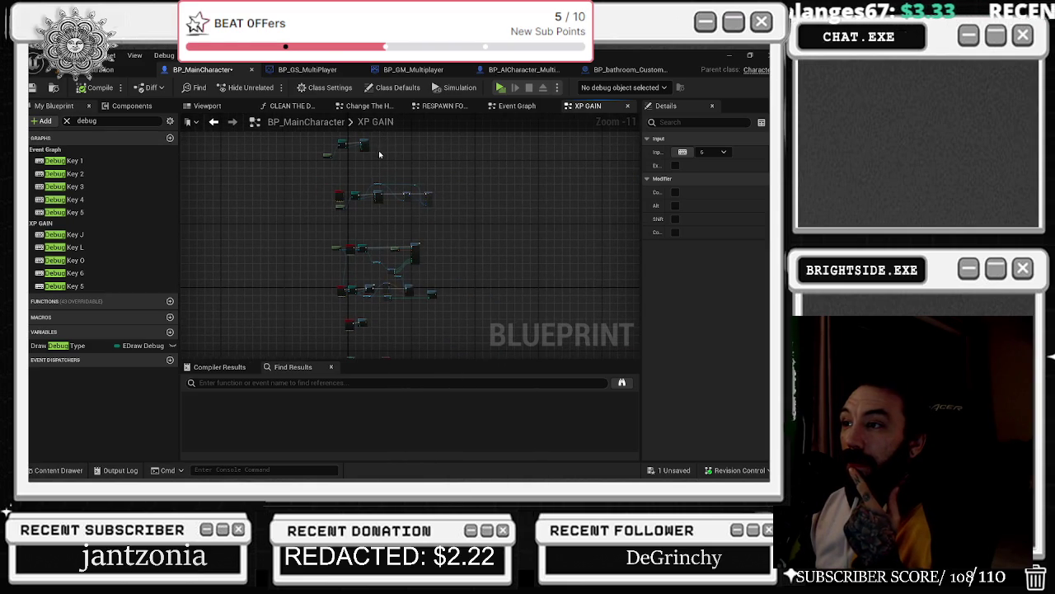
click(628, 108)
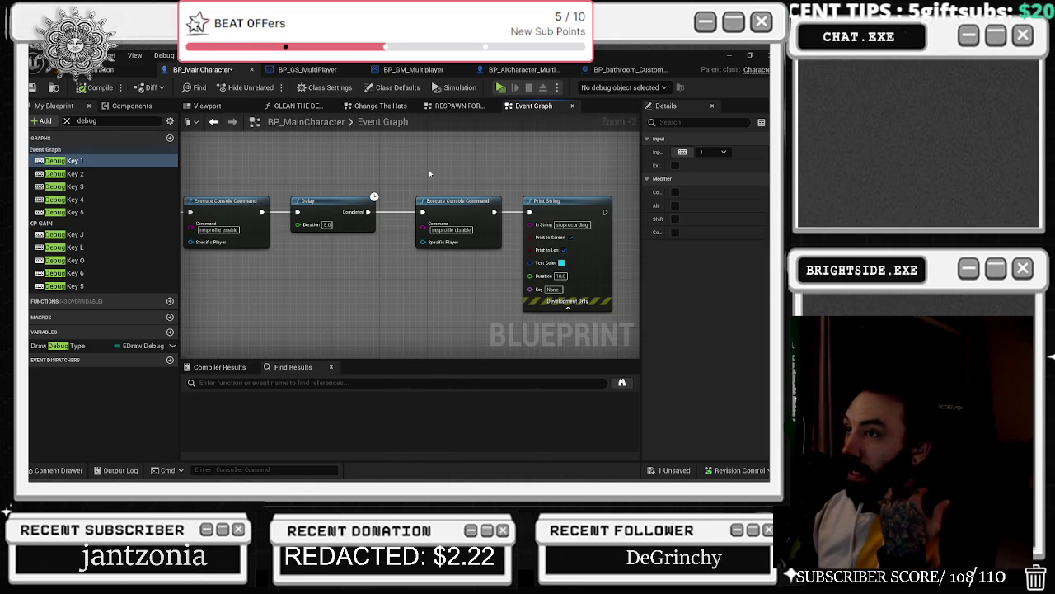
- Close the Event Graph, Change The Hats and CLEAN THE DECAL graph tabs
scroll(429, 174, down, 8)
scroll(335, 266, up, 6)
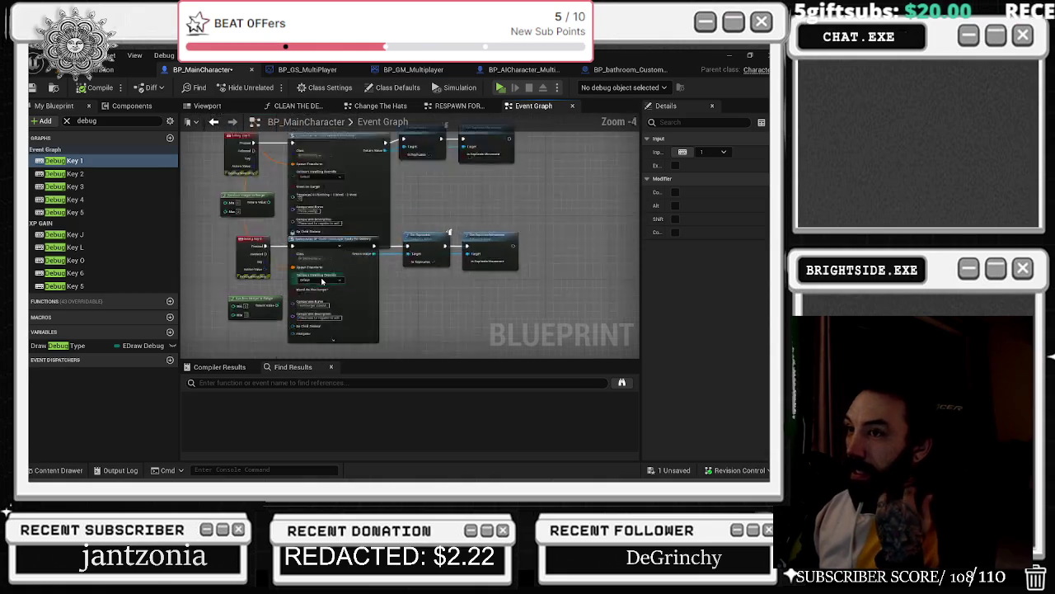
scroll(322, 281, down, 1)
drag(248, 251, 436, 295)
drag(476, 322, 475, 323)
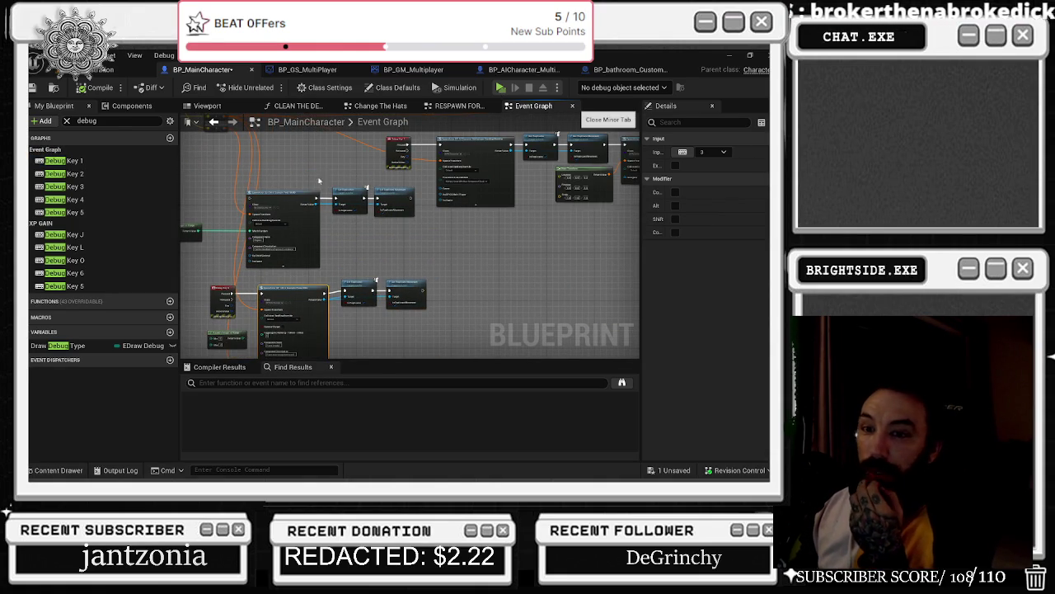
click(572, 106)
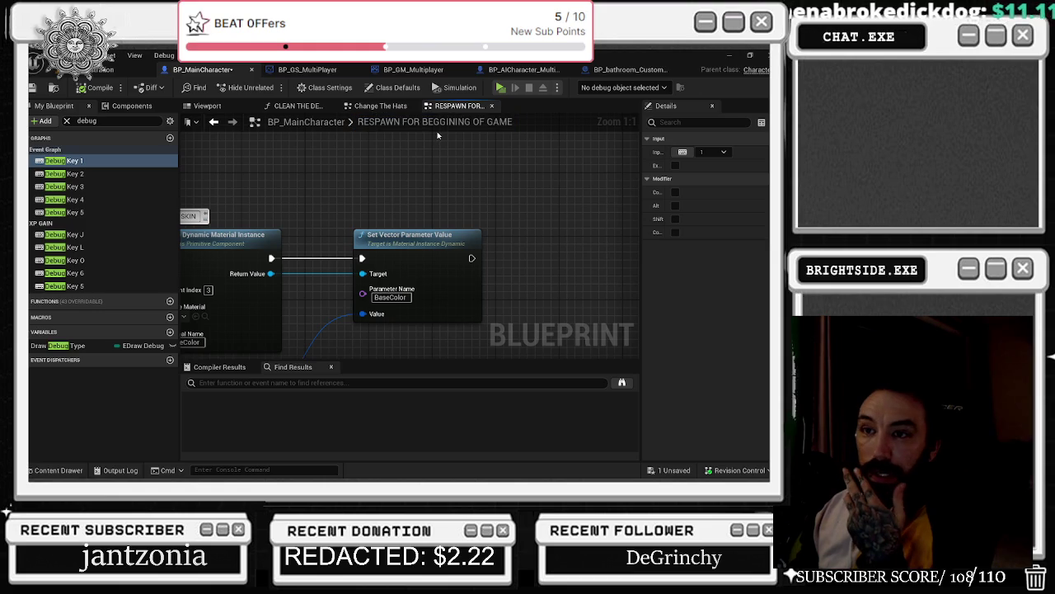
click(402, 106)
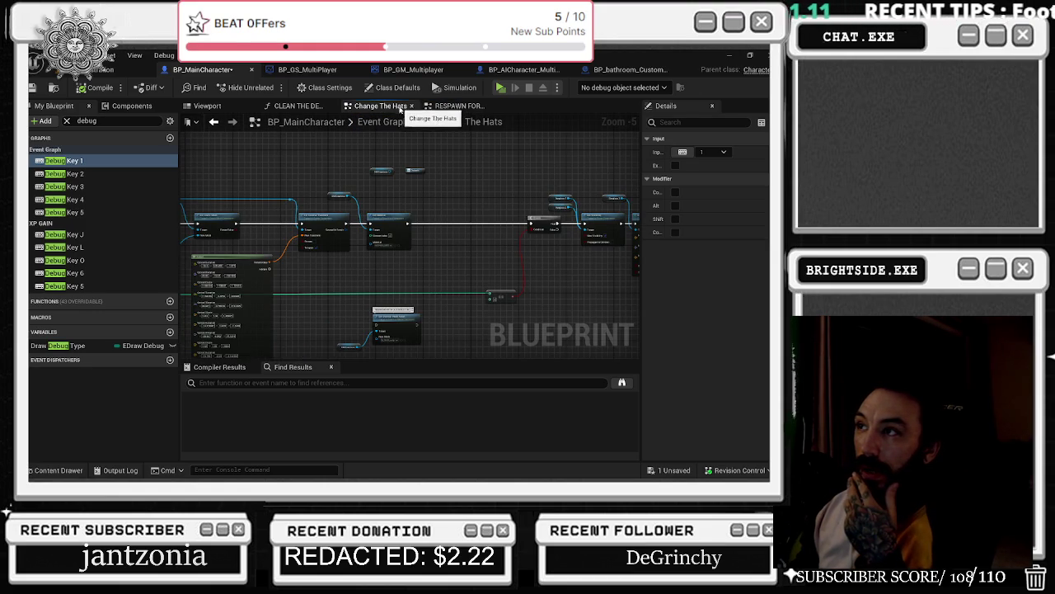
click(411, 106)
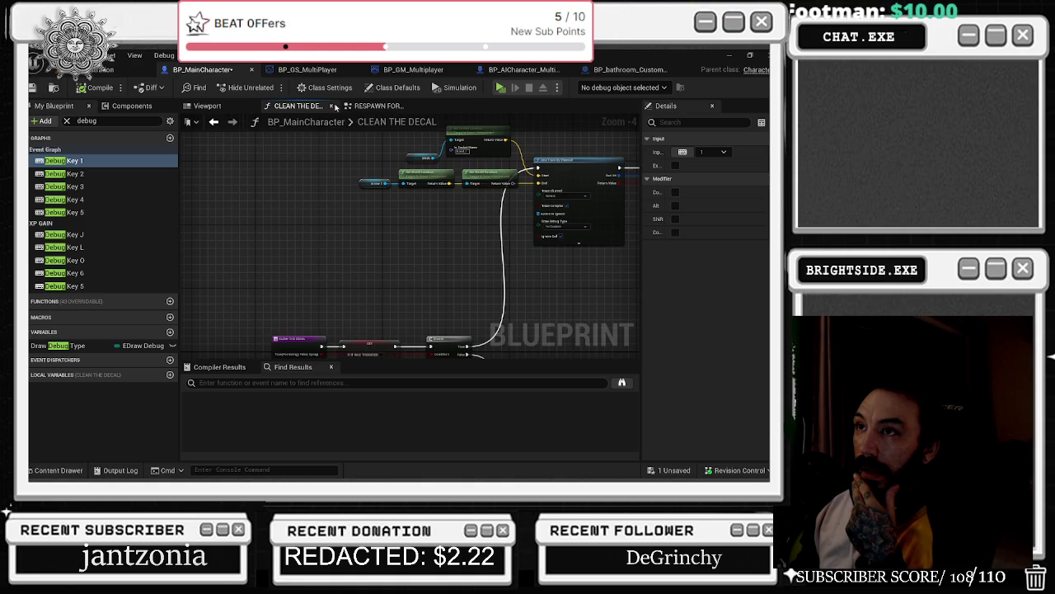
click(331, 106)
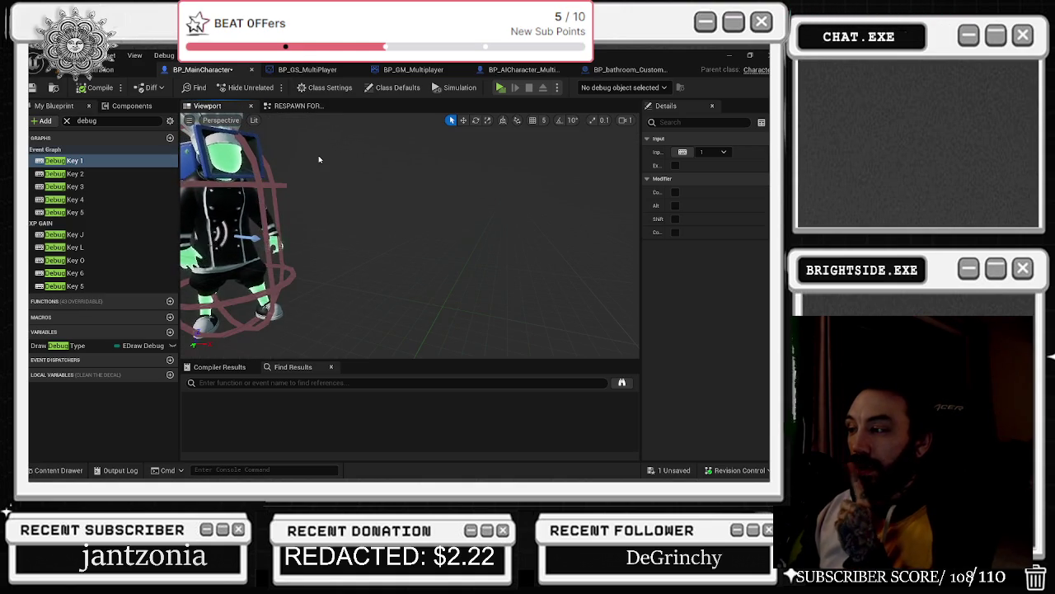
- Save BP_MainCharacter using Save Selected from the '1 Unsaved' list
click(672, 470)
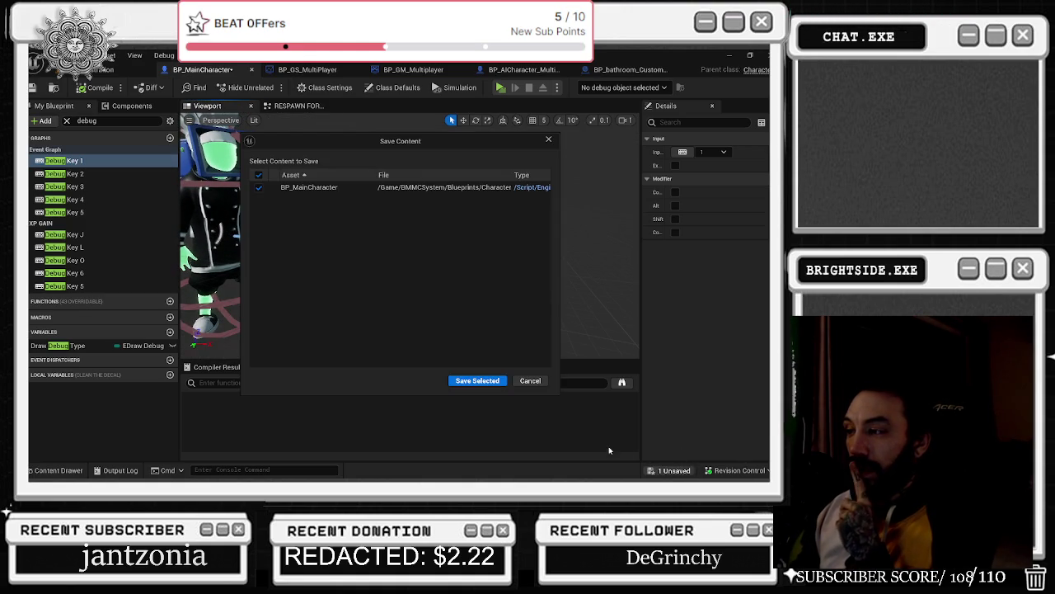
click(468, 381)
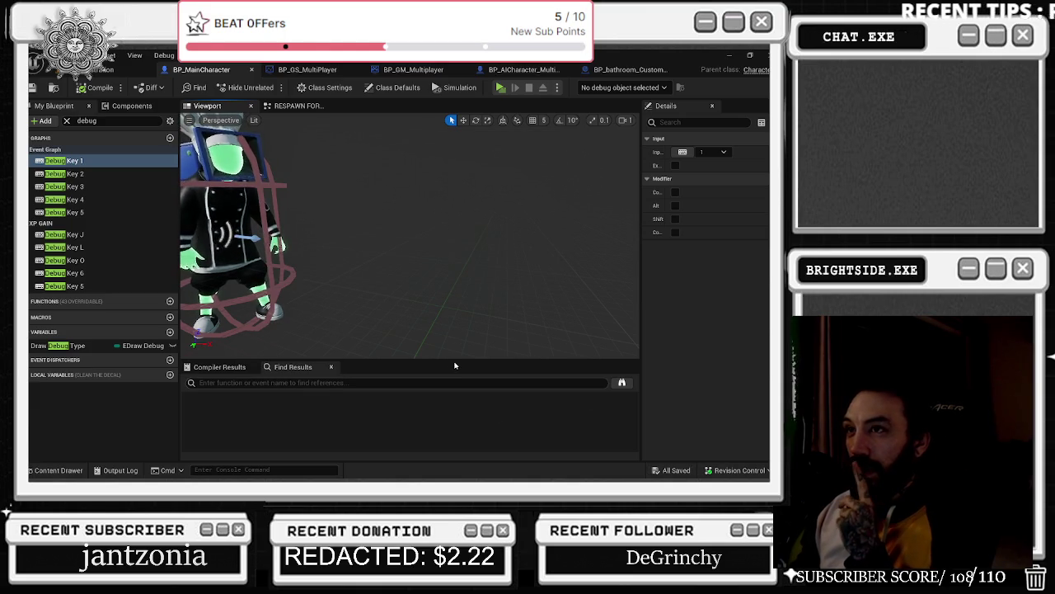
click(417, 73)
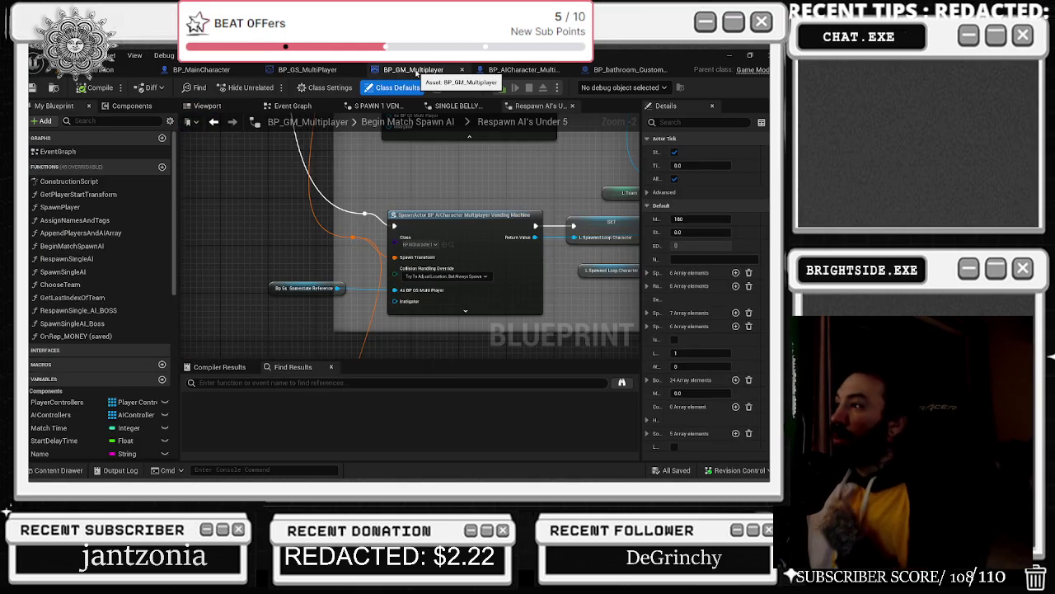
- Set the SpawnActor Class to BP_AICharacter Multiplayer Vending Machine
scroll(352, 253, down, 2)
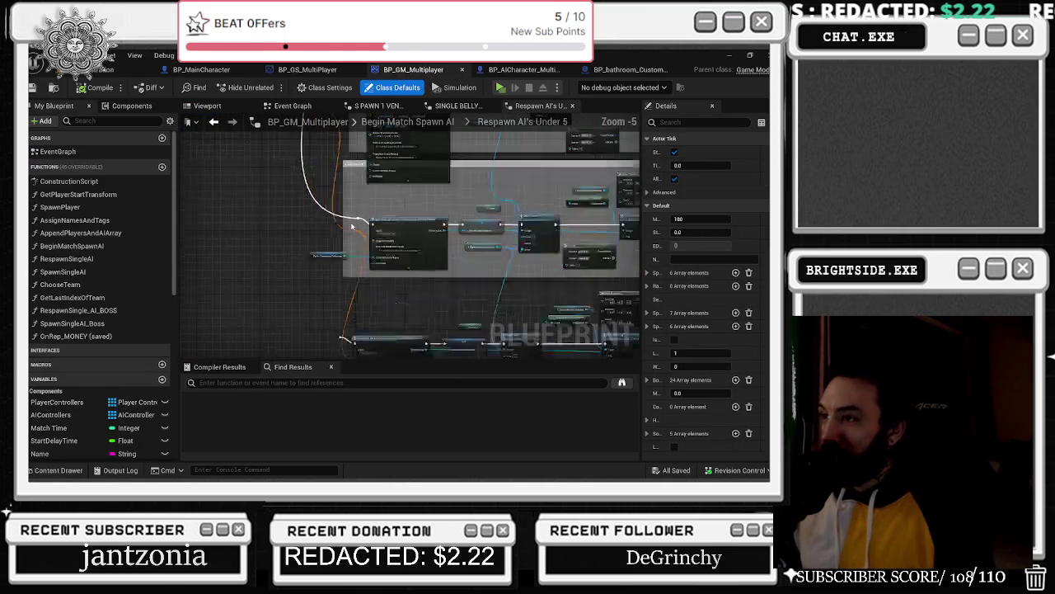
scroll(352, 253, down, 2)
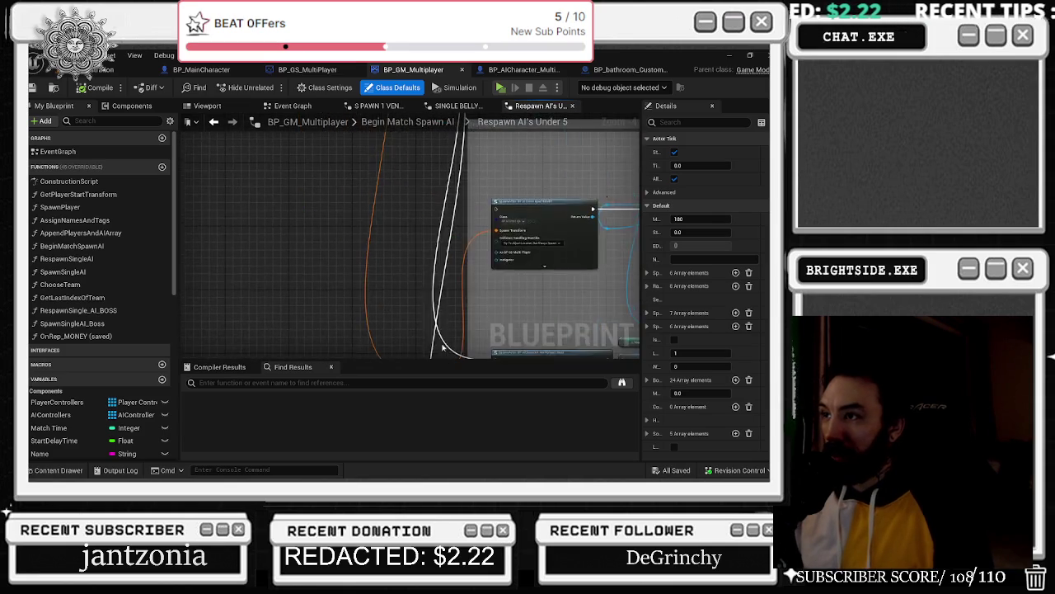
scroll(394, 288, up, 2)
scroll(356, 258, down, 2)
scroll(452, 251, up, 2)
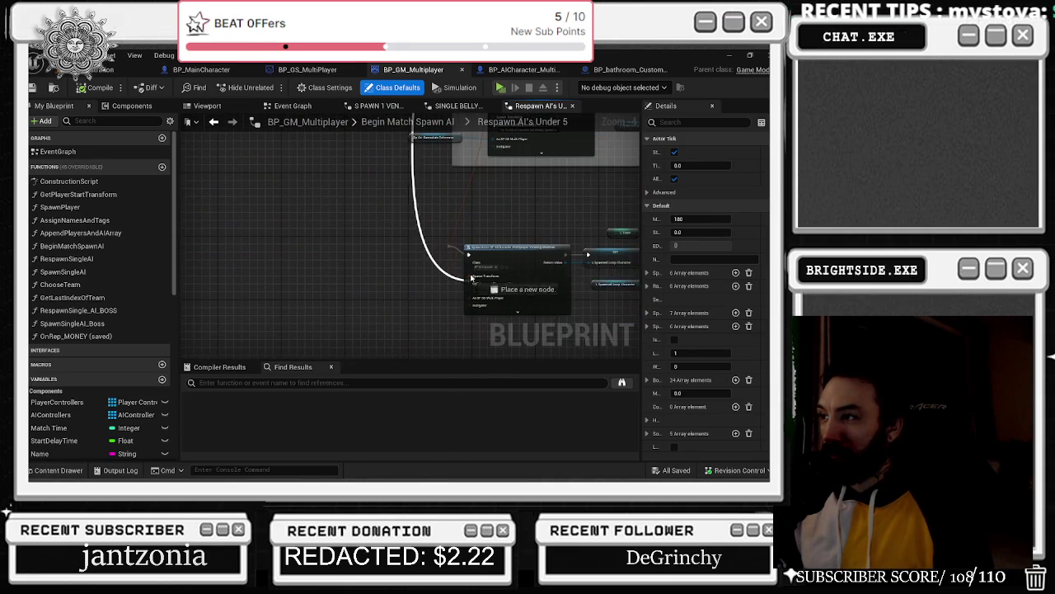
scroll(491, 217, down, 2)
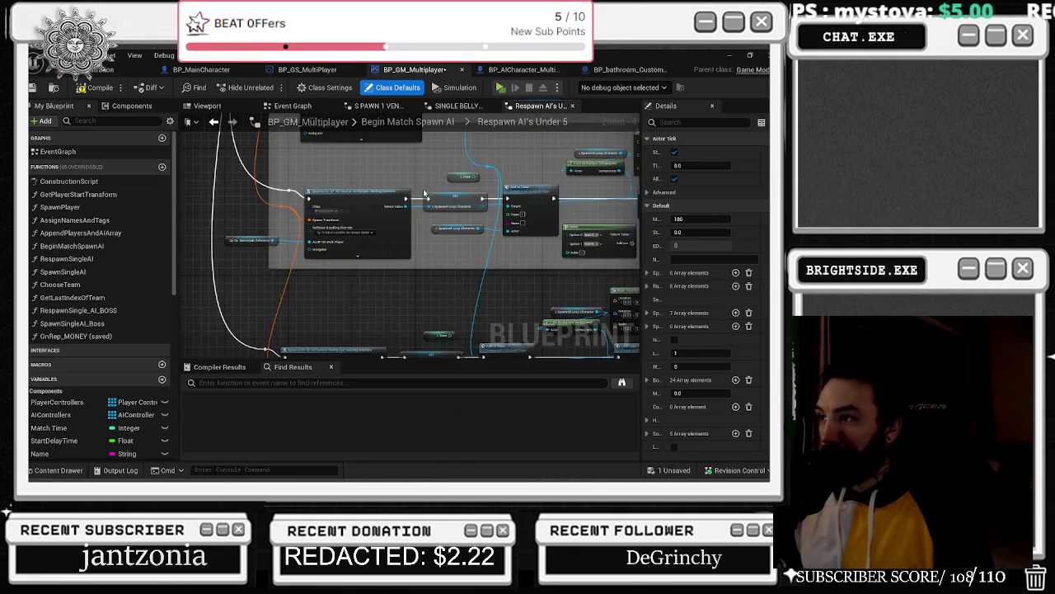
scroll(293, 224, up, 4)
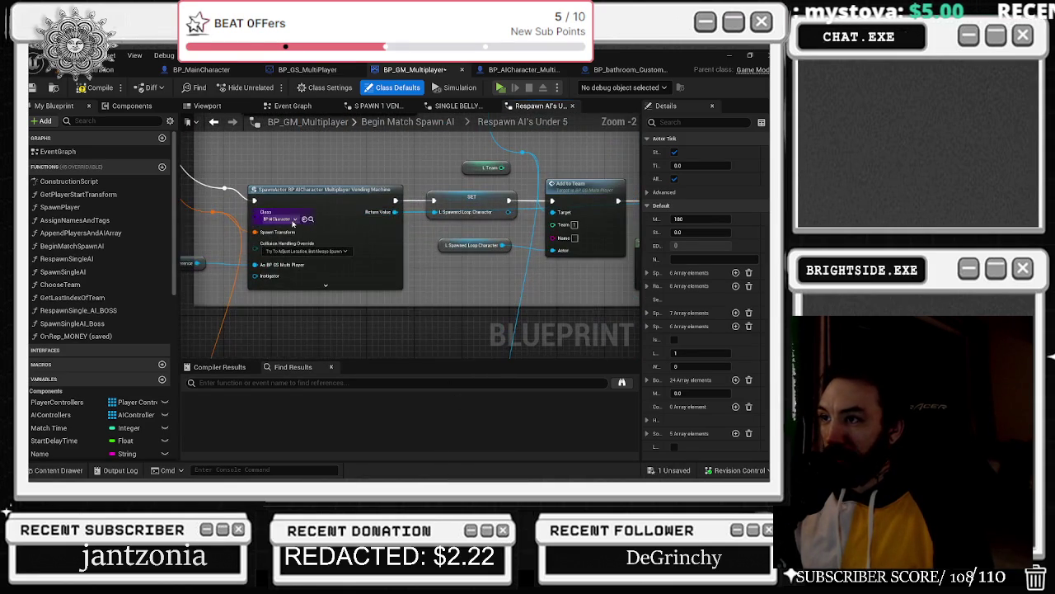
click(309, 220)
drag(294, 220, 361, 262)
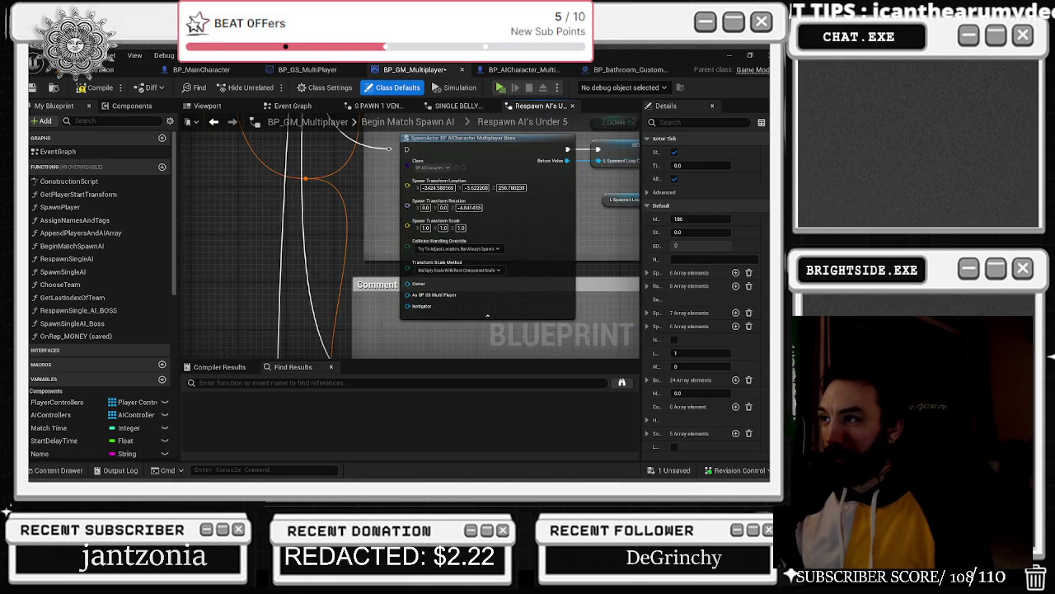
click(463, 232)
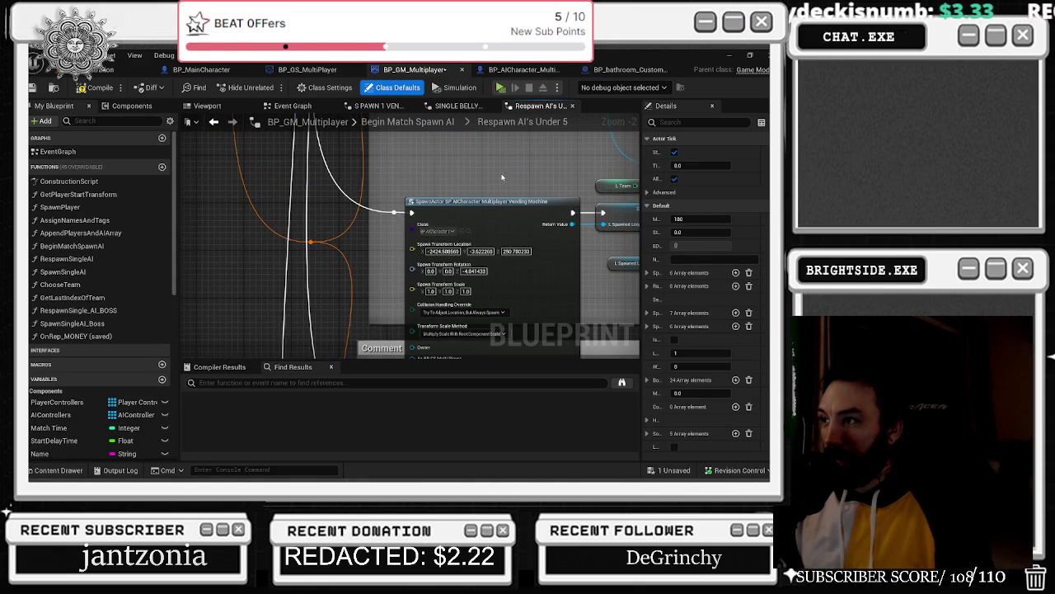
- Recombine the Spawn Transform struct pin into one input and reposition the SpawnActor node
drag(389, 254, 403, 266)
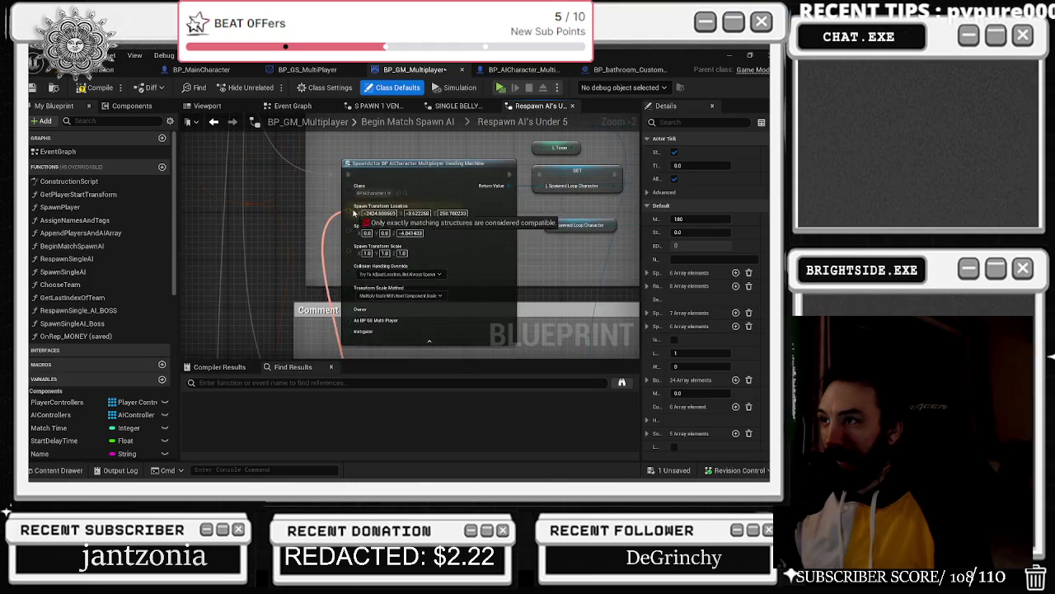
right_click(355, 211)
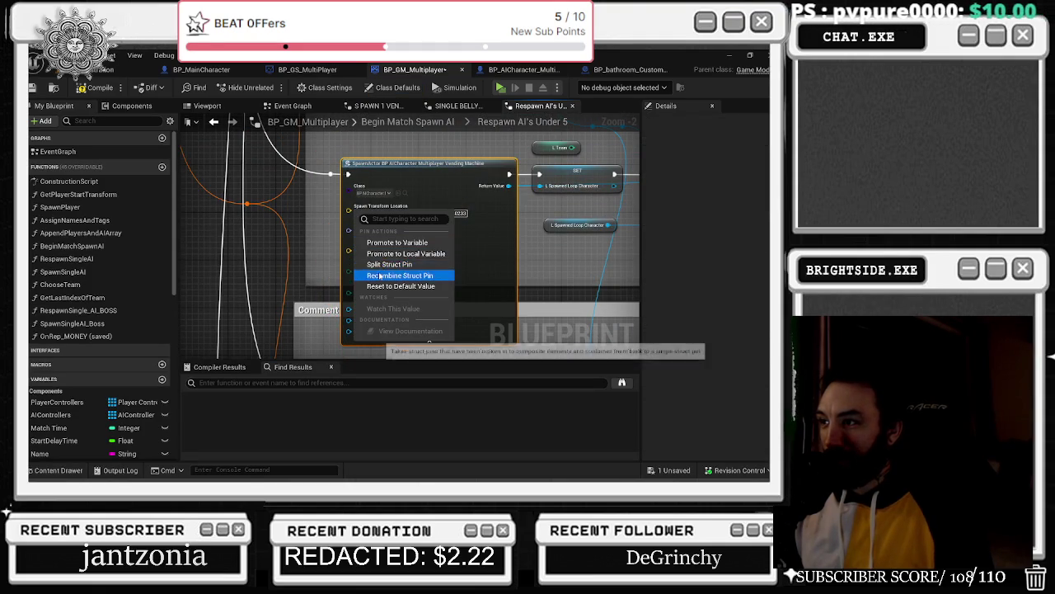
click(387, 274)
mouse_move(367, 193)
mouse_down()
mouse_move(338, 266)
mouse_move(366, 191)
mouse_move(325, 134)
mouse_move(354, 132)
mouse_move(339, 132)
mouse_up()
drag(415, 260, 408, 255)
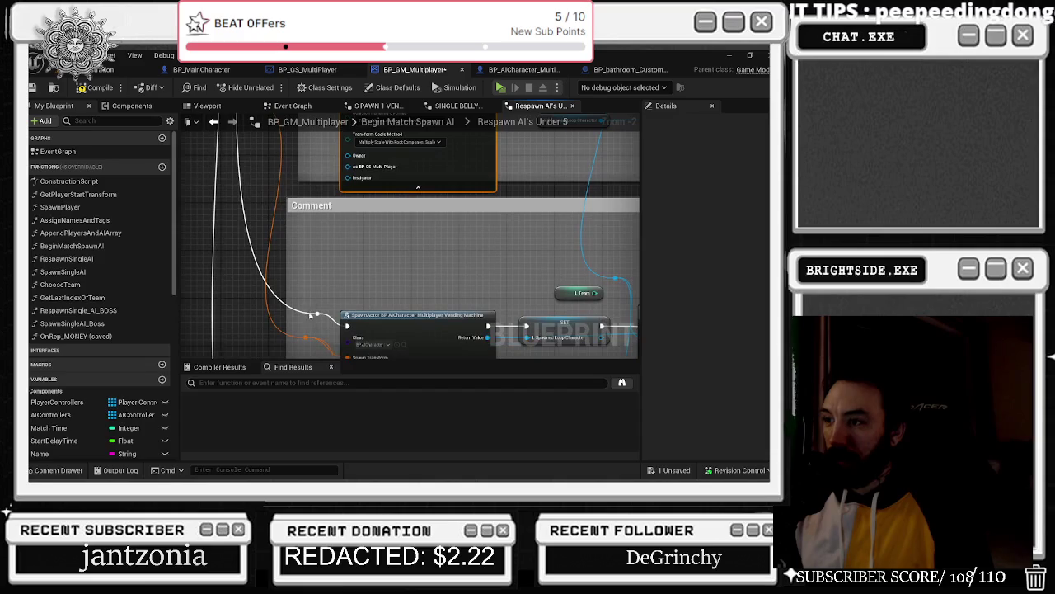
drag(305, 338, 357, 198)
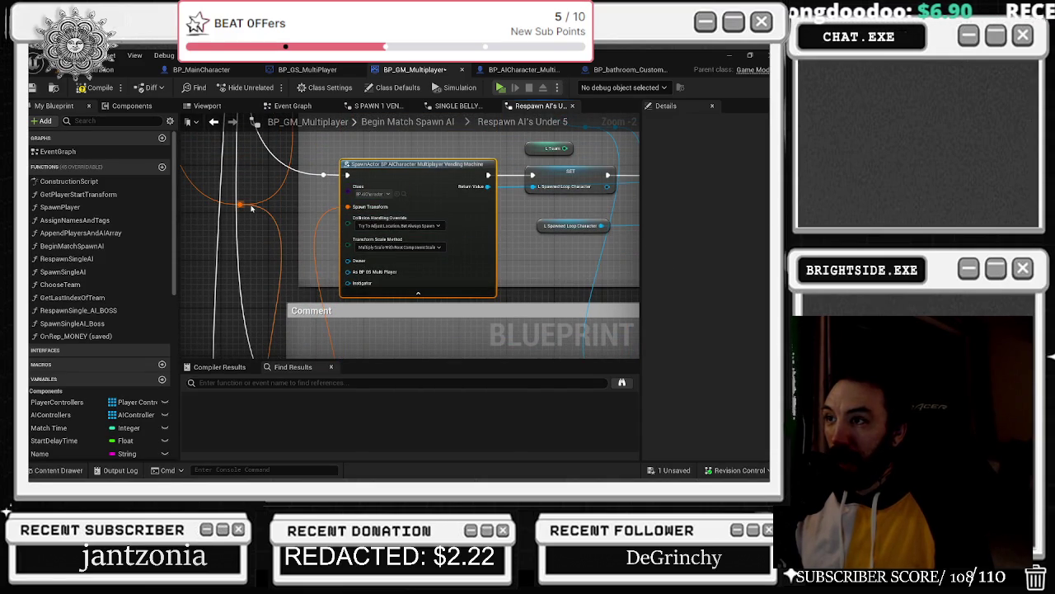
drag(301, 115, 334, 166)
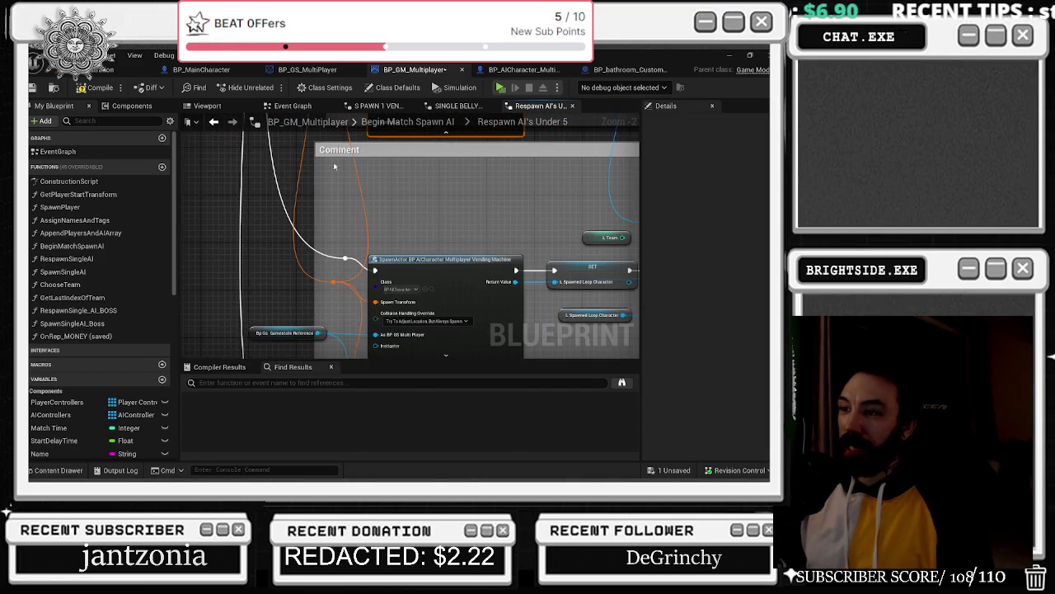
mouse_move(317, 333)
mouse_down()
mouse_move(354, 334)
mouse_move(388, 258)
mouse_up()
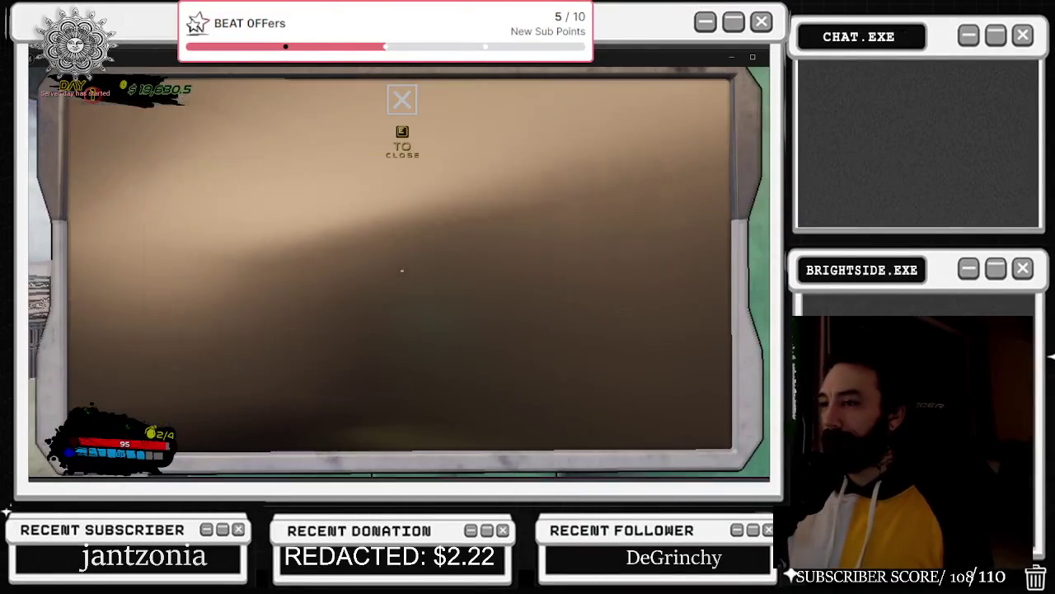
- View the shop rank ratings screen, then end the playtest with Esc
click(173, 381)
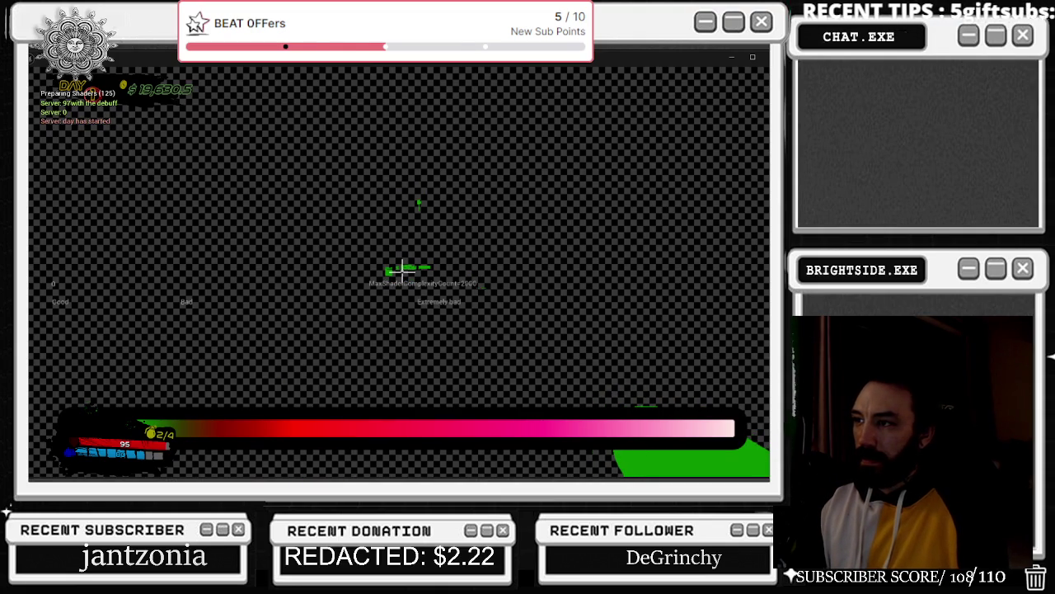
key(Escape)
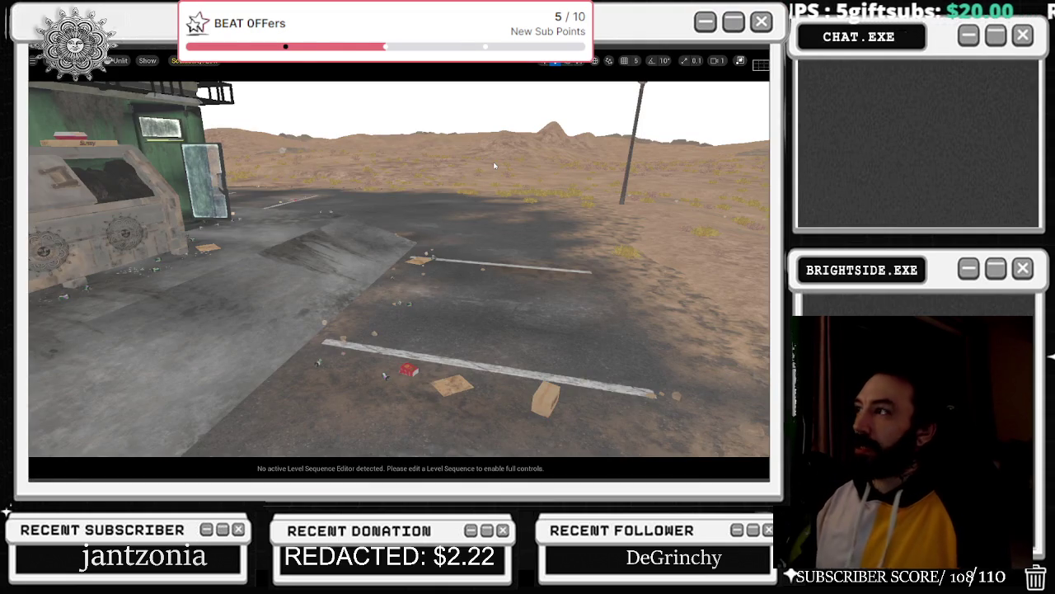
- Launch and stop a quick playtest, then set the Play mode to Selected Viewport
key(alt+Tab)
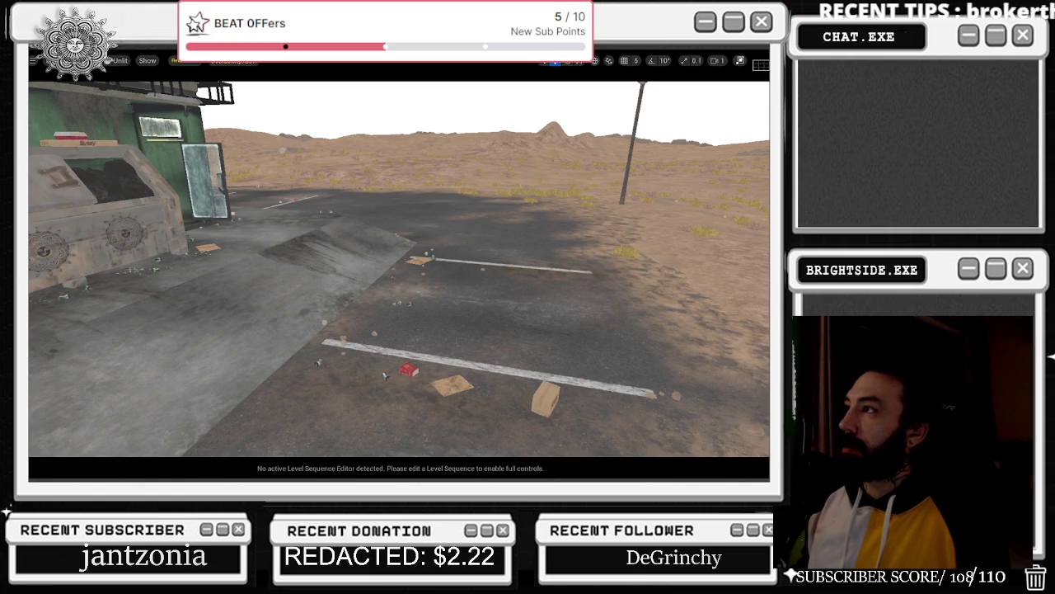
key(alt+Tab)
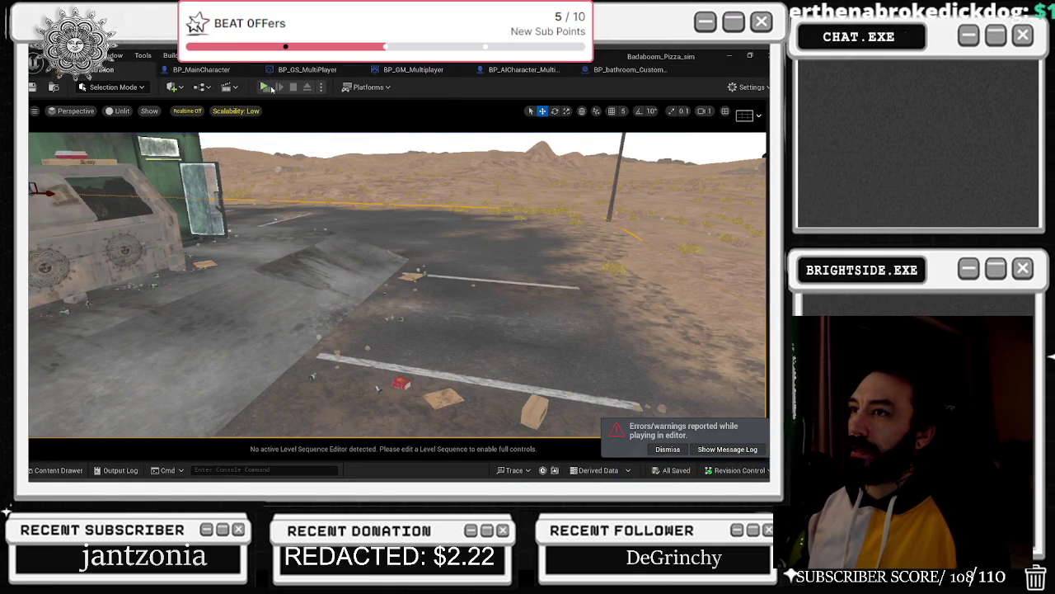
key(alt+p)
key(alt+Tab)
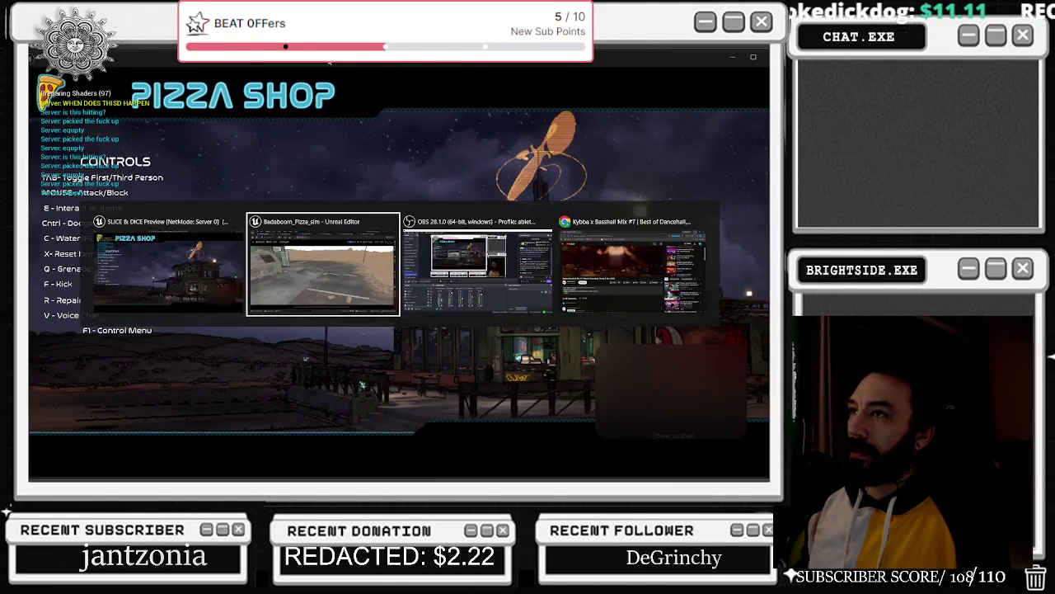
click(292, 86)
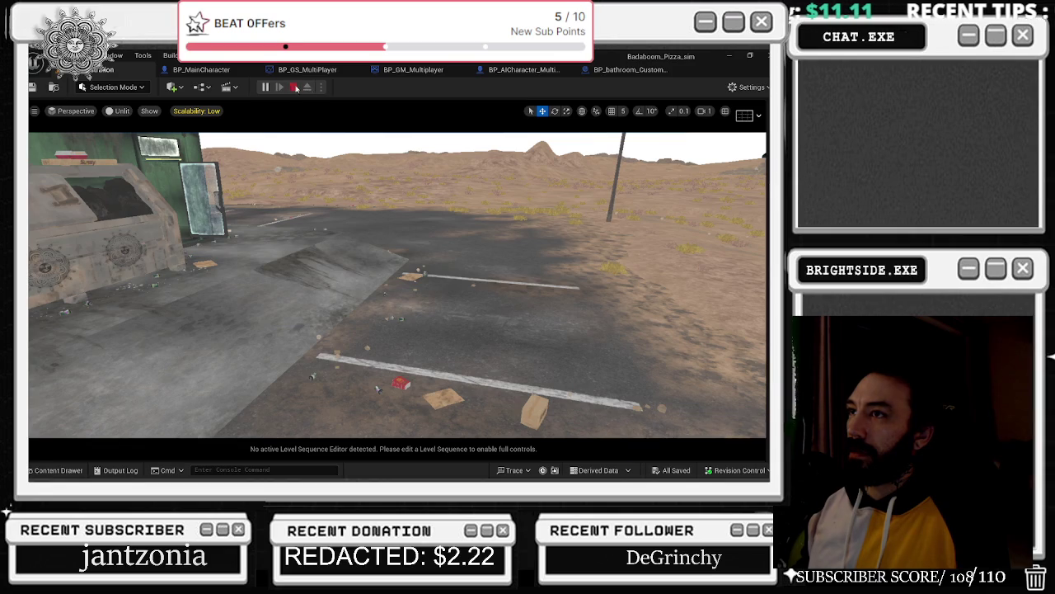
click(321, 87)
click(349, 127)
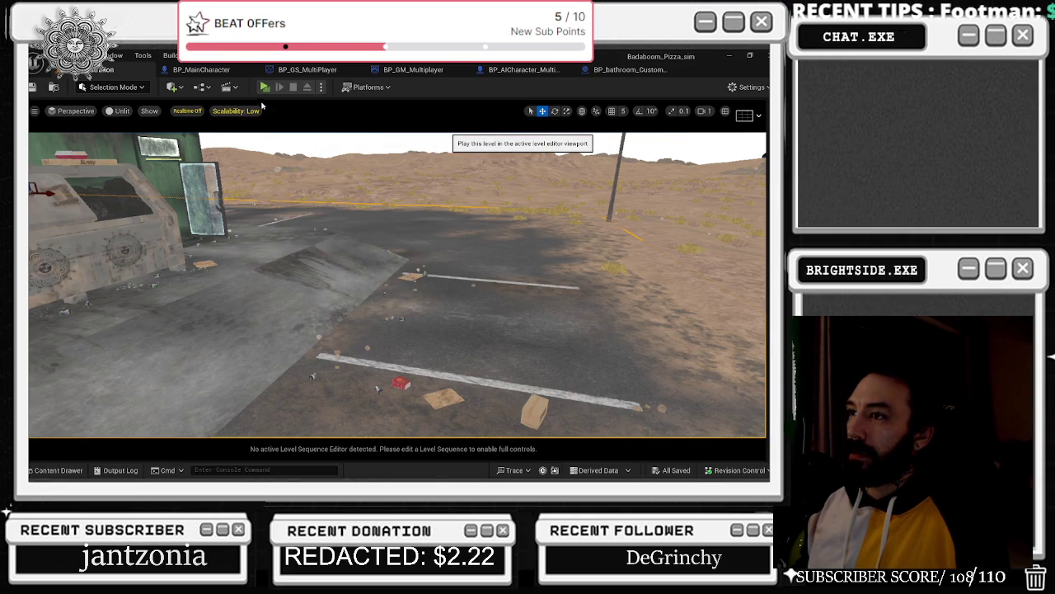
- Start the in-viewport playtest, walk outside, drop the held item and swap to item 2
click(265, 87)
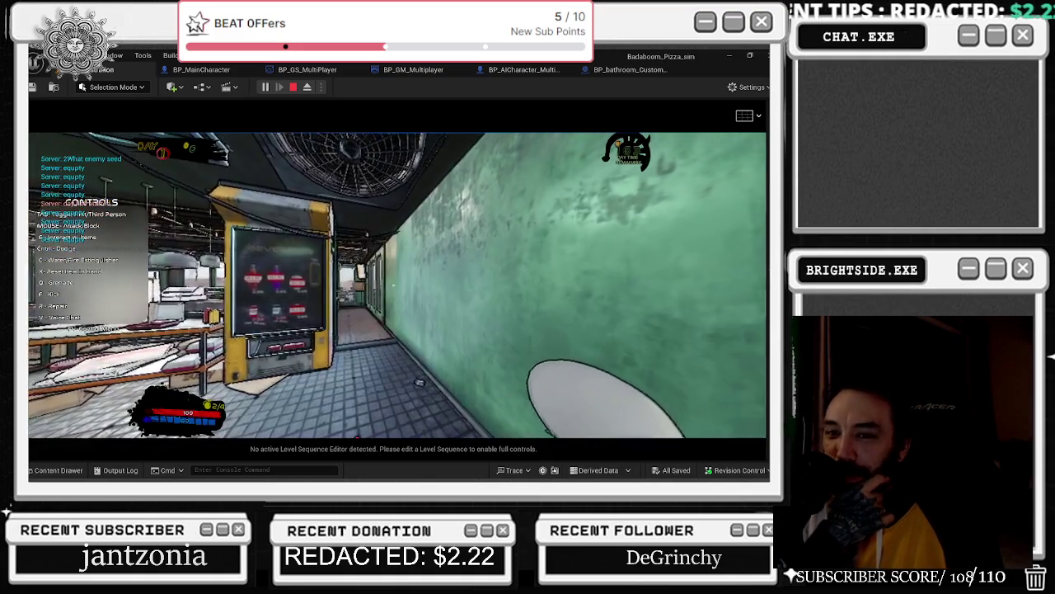
key(w)
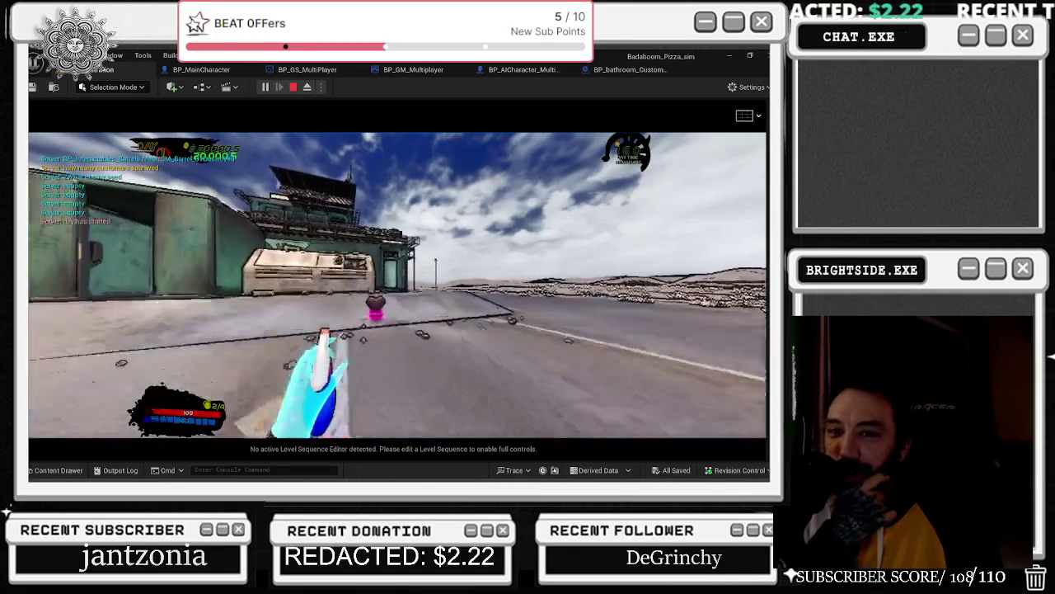
key(q)
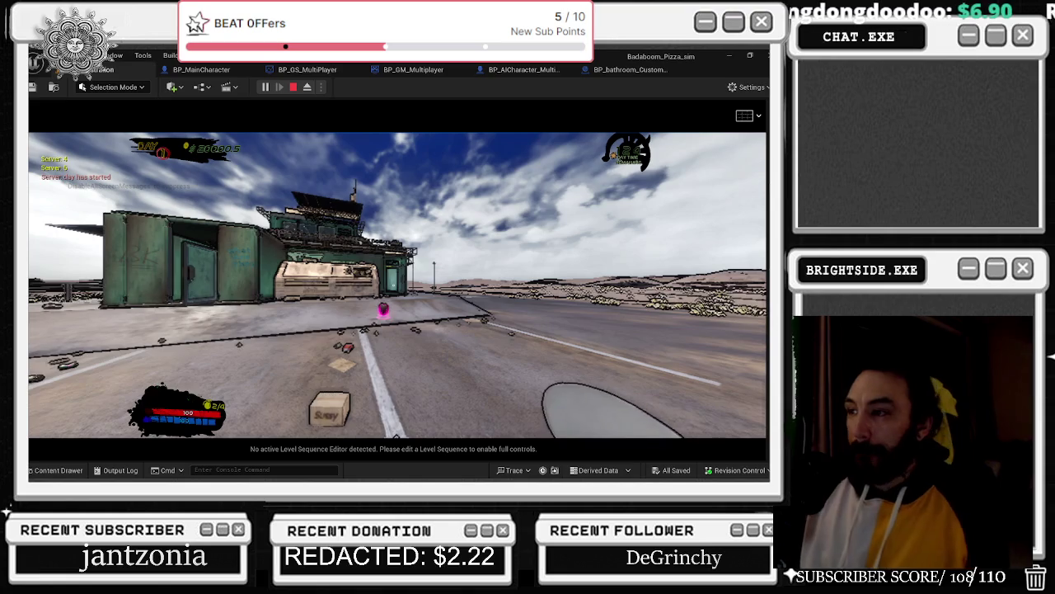
key(2)
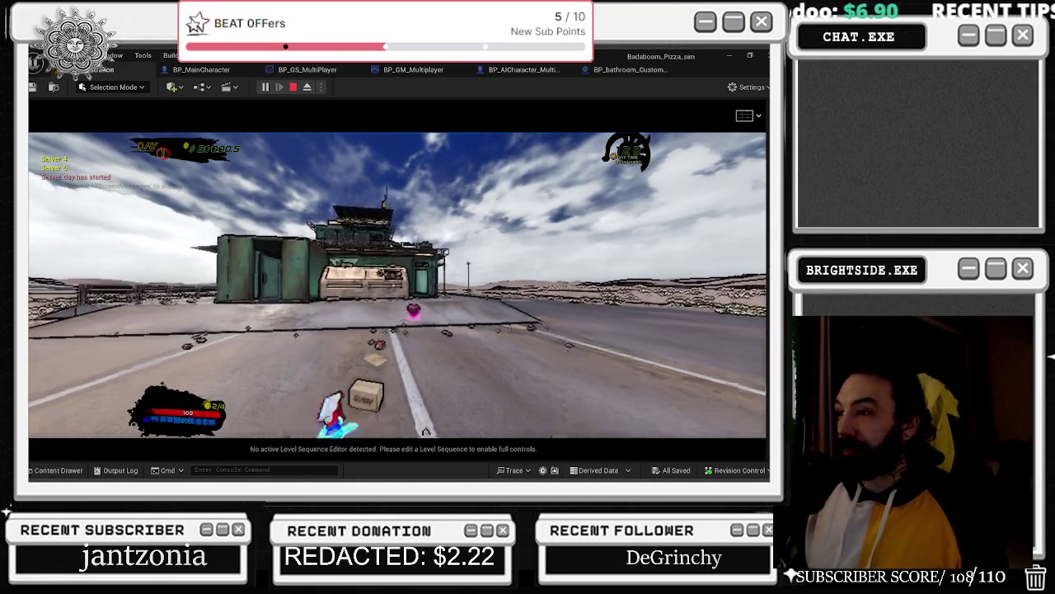
- Eject from the character, fly the free camera toward the ground, then possess it again
key(1)
key(alt+Tab)
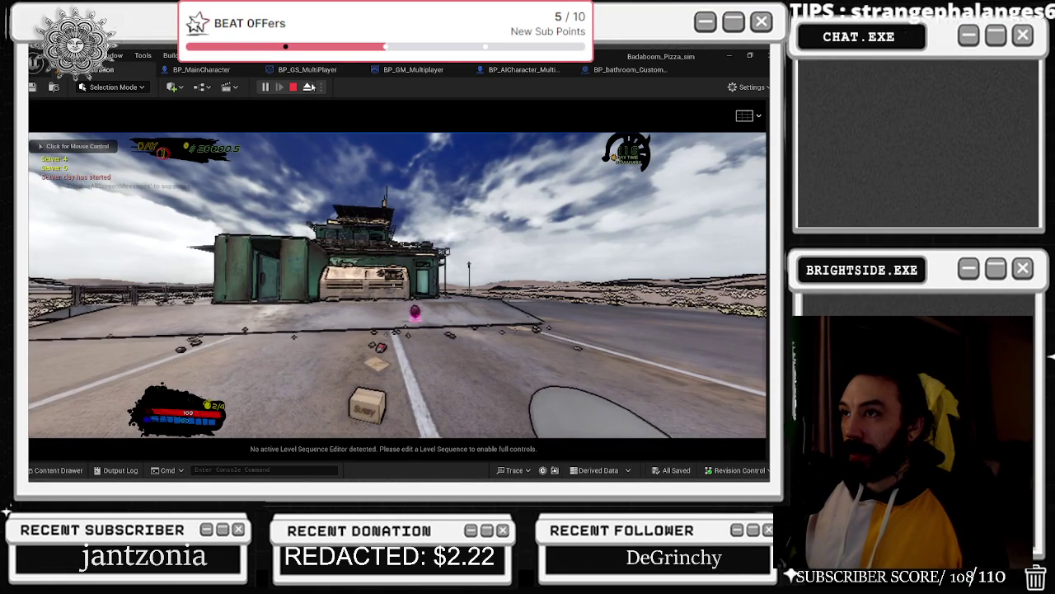
click(307, 87)
mouse_move(395, 272)
mouse_down()
mouse_move(383, 279)
mouse_move(394, 284)
mouse_up()
click(307, 87)
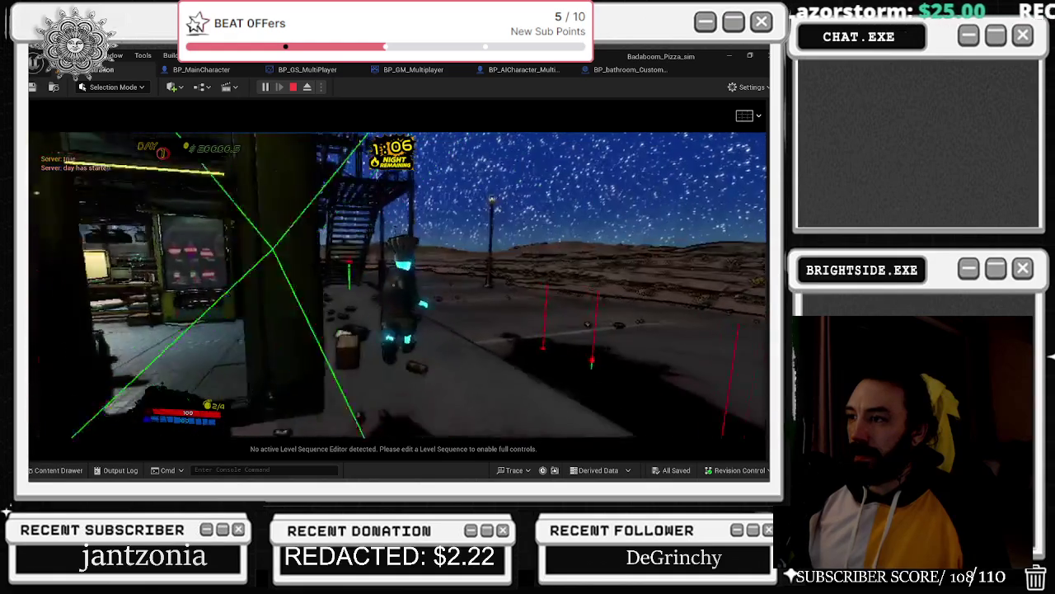
- Jump off the ledge and head past the approaching robot enemy through the night
key(w)
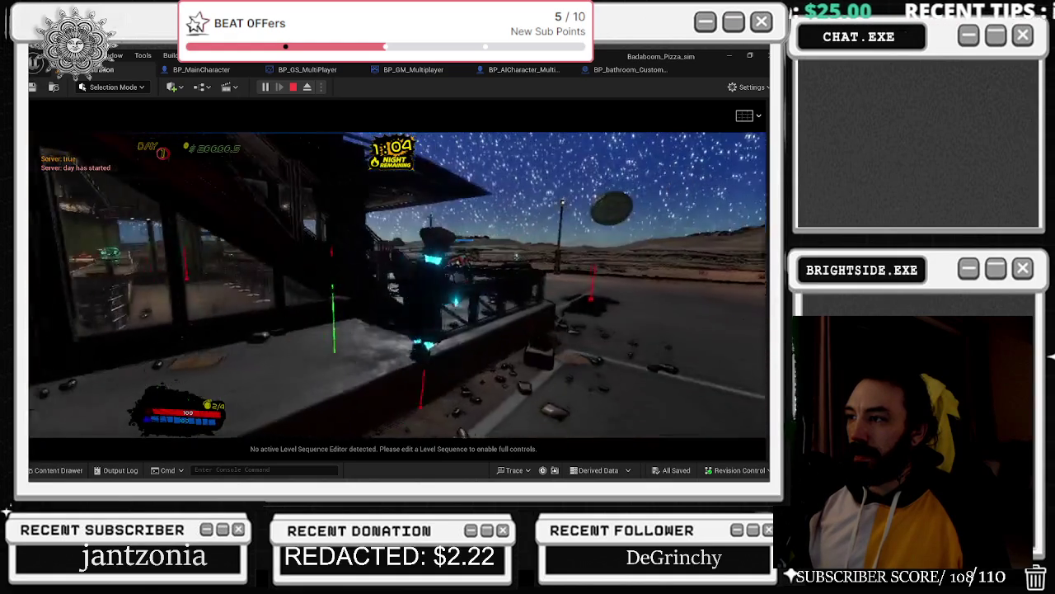
key(space)
key(w)
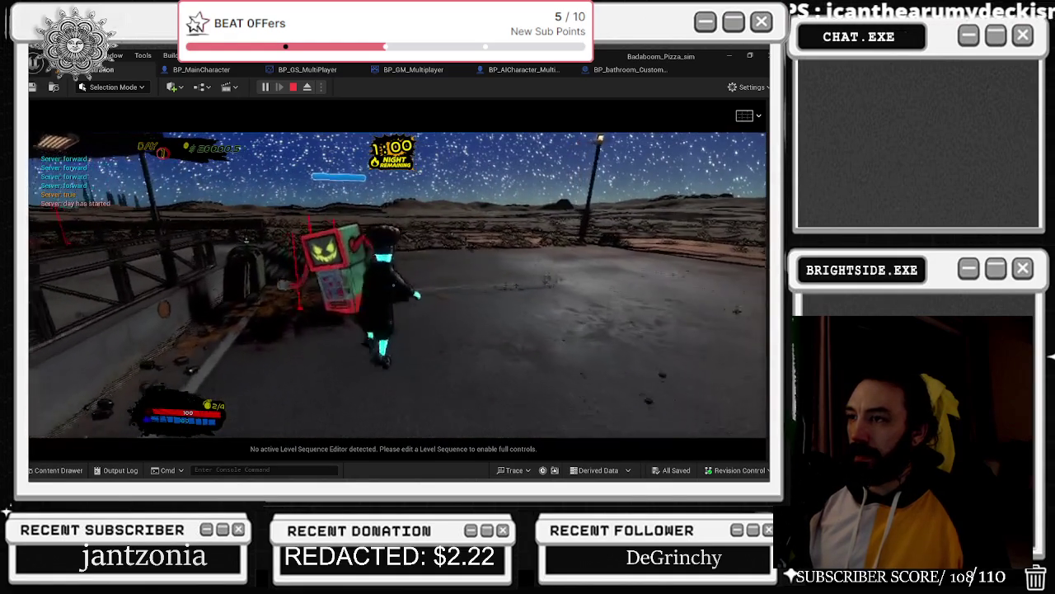
key(w)
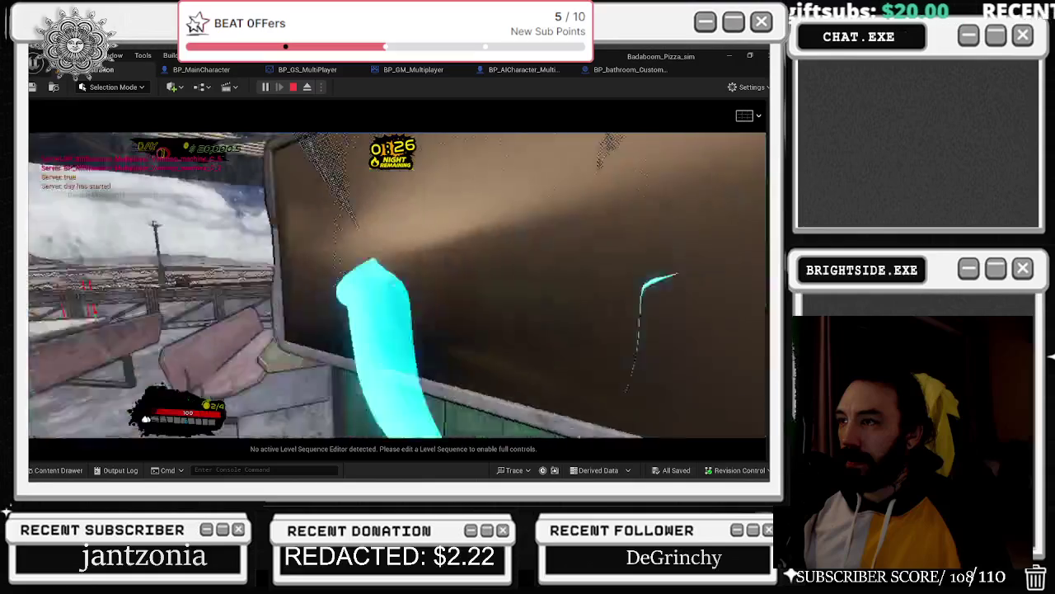
- Buy an item from the vending machine shop, then switch away from the editor window
key(e)
click(270, 360)
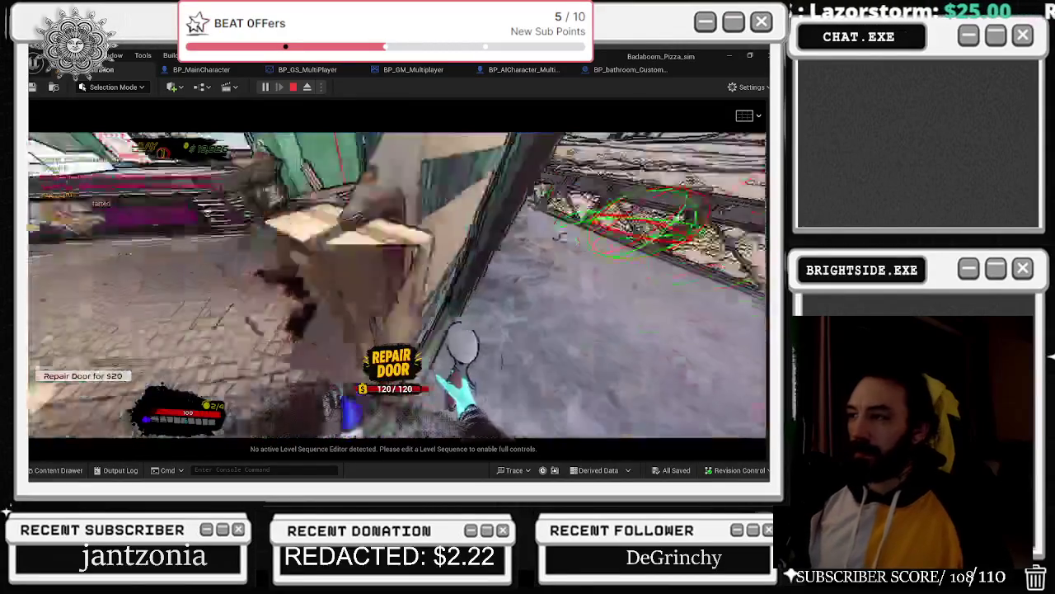
key(alt+Tab)
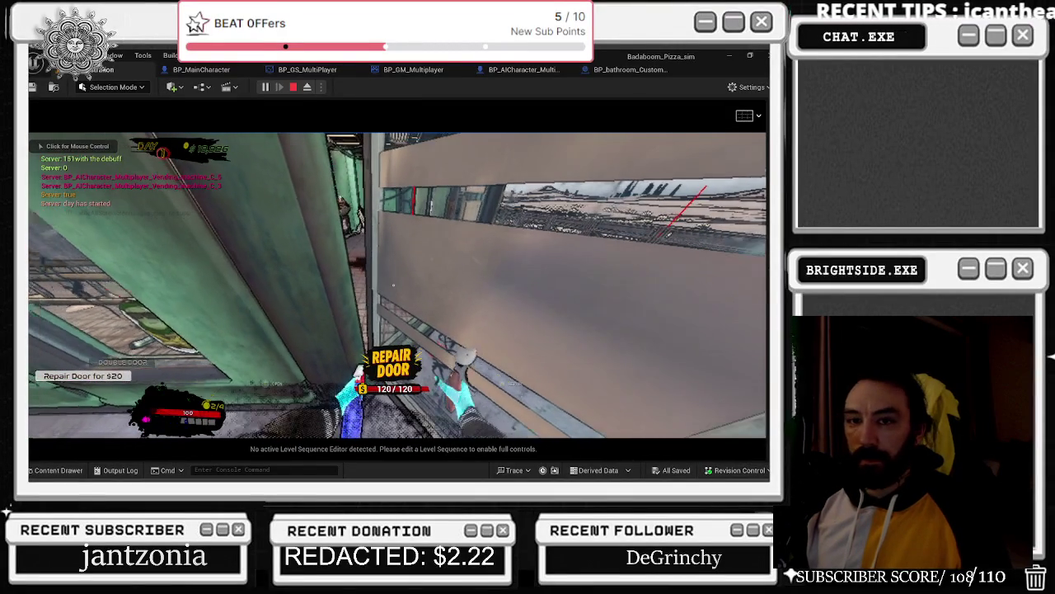
- Lower the Badaboom game's volume in the Volume Mixer, then take the spray bottle back in-game
mouse_move(667, 472)
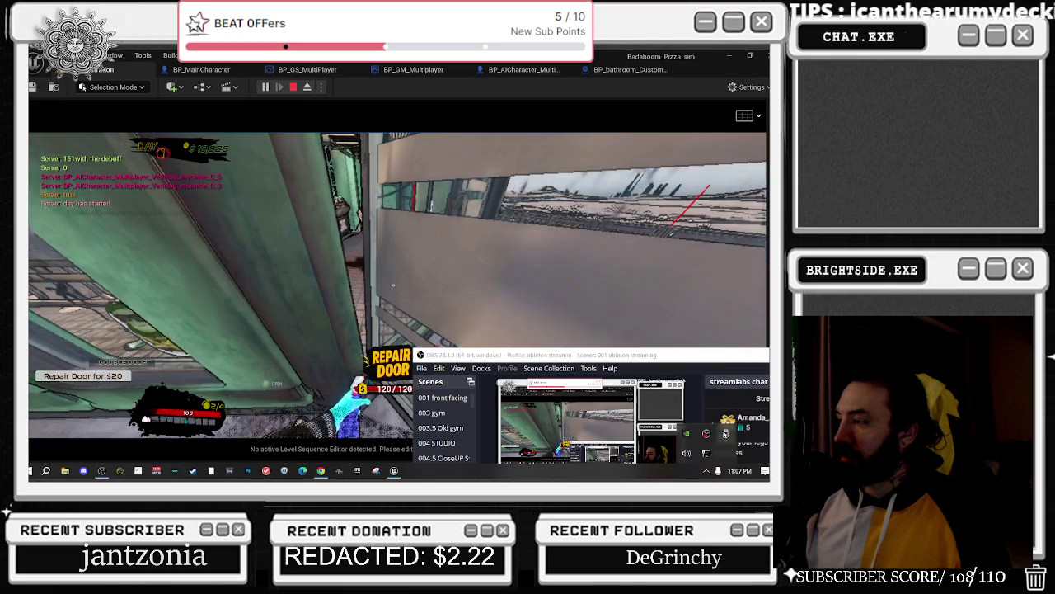
right_click(718, 471)
click(691, 390)
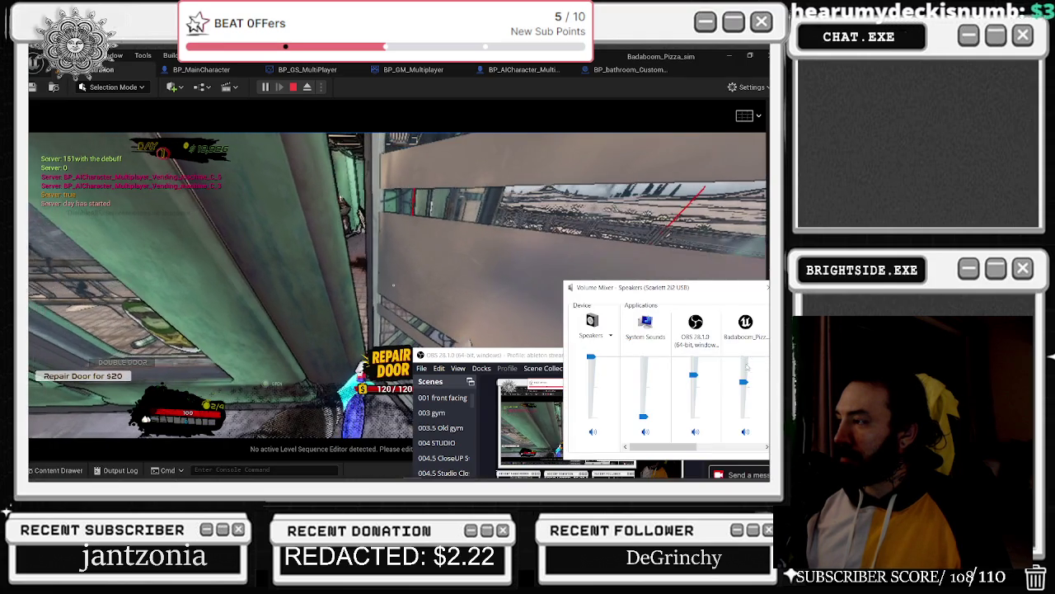
click(393, 284)
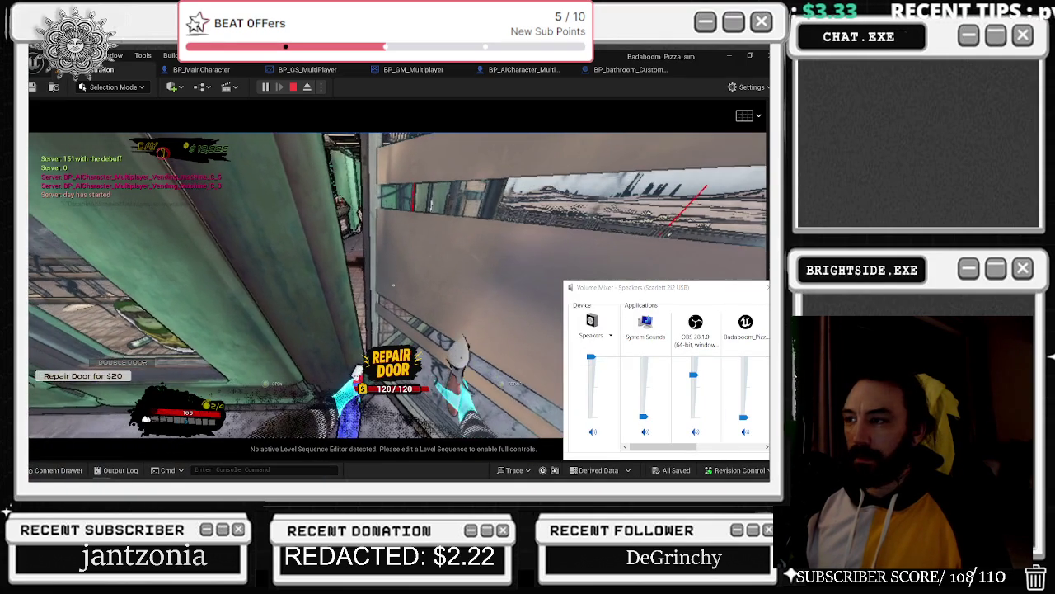
click(393, 284)
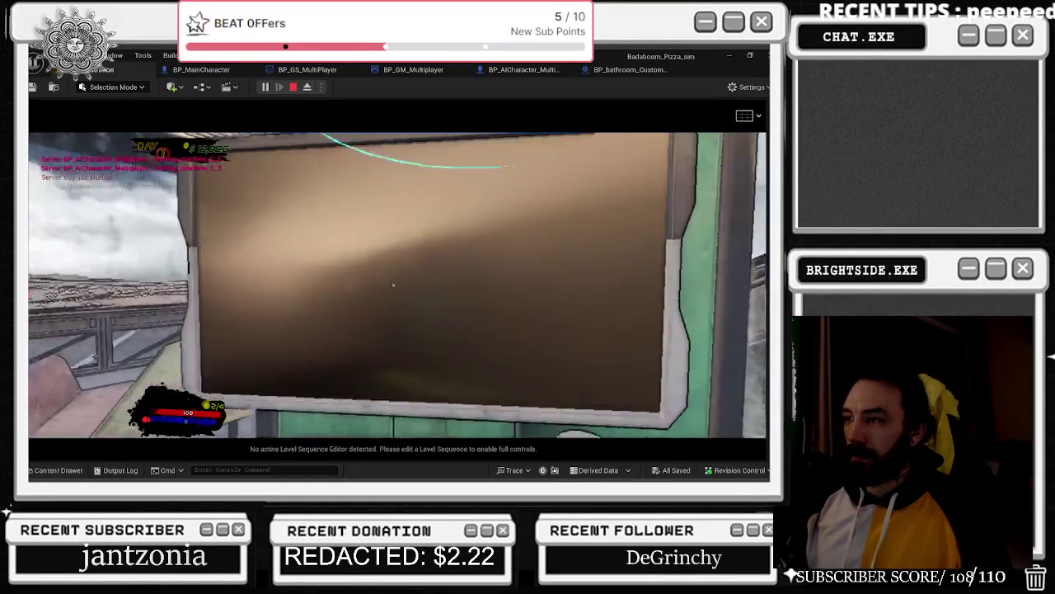
click(273, 373)
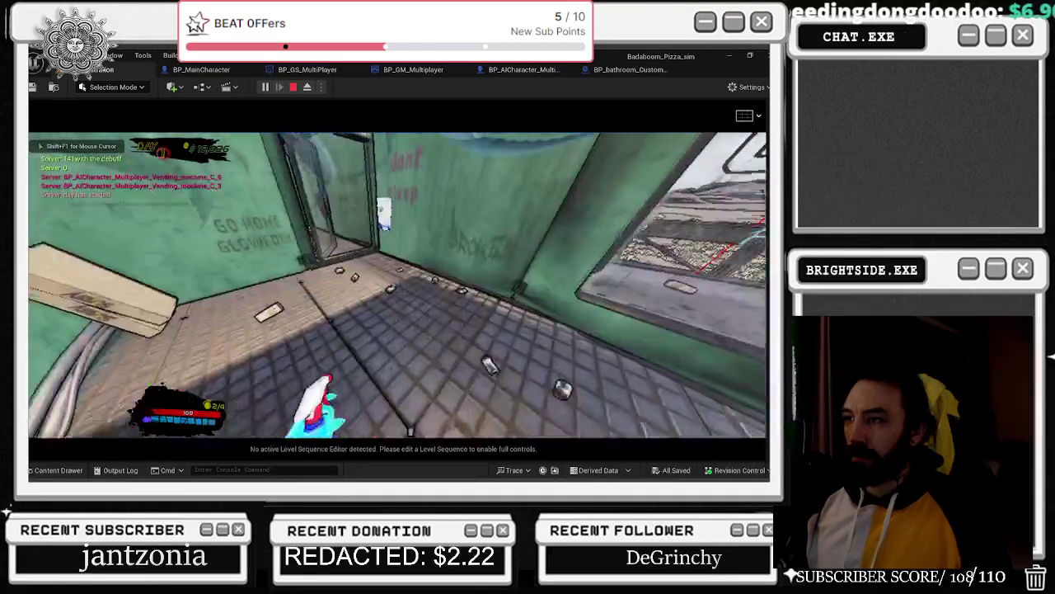
- Walk through the bathroom onto the street, return into the station, and open the vending machine's build menu
key(w)
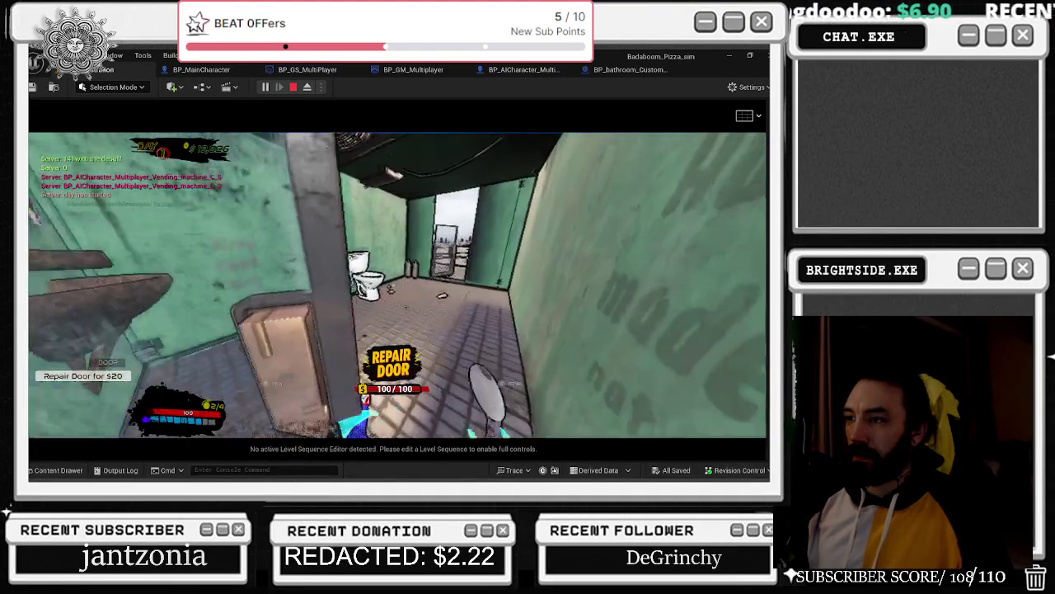
key(w)
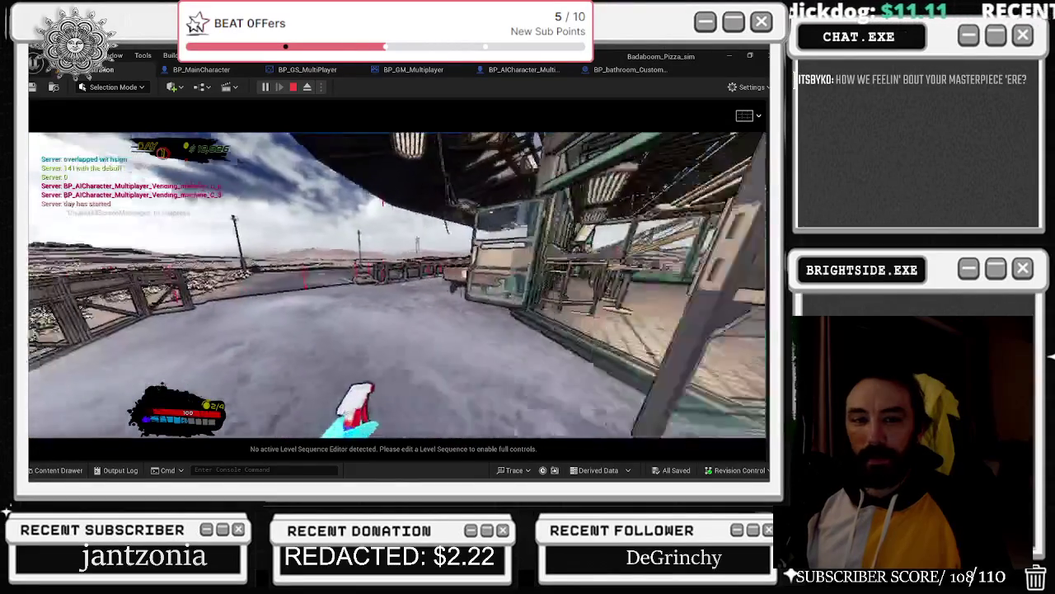
key(alt+Tab)
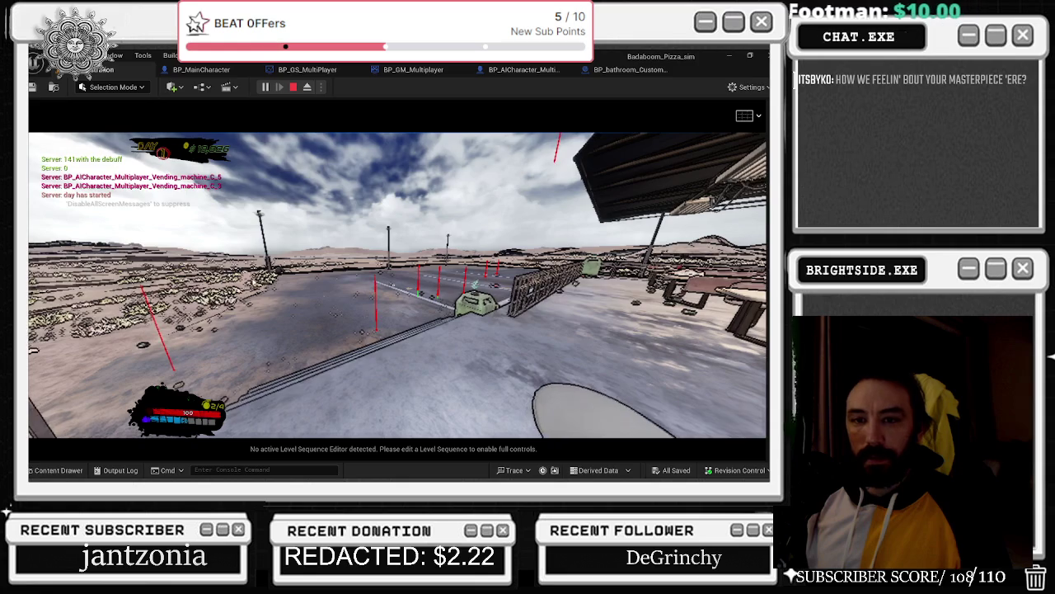
click(396, 284)
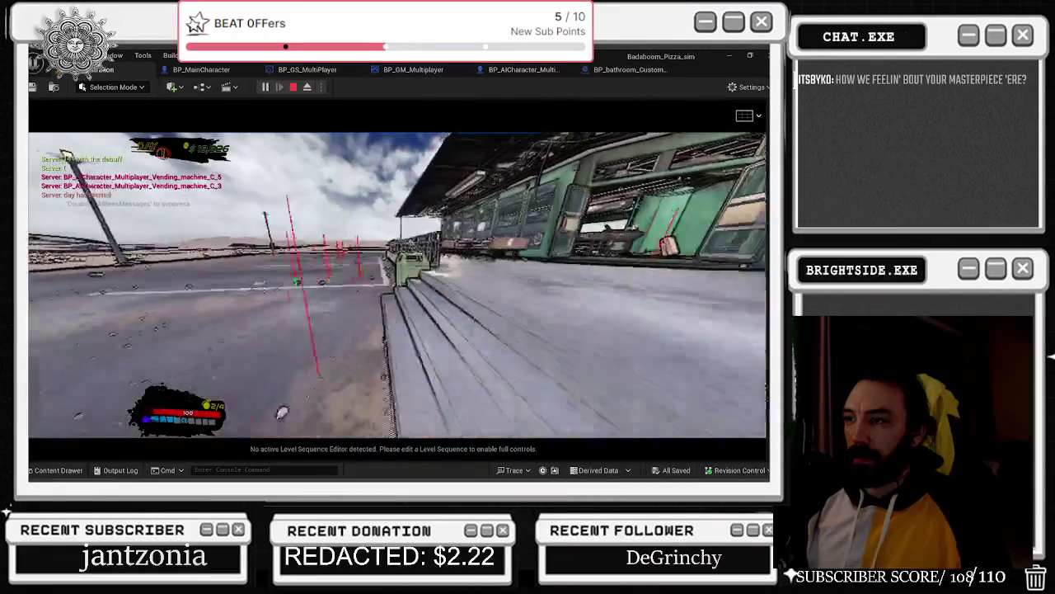
key(w)
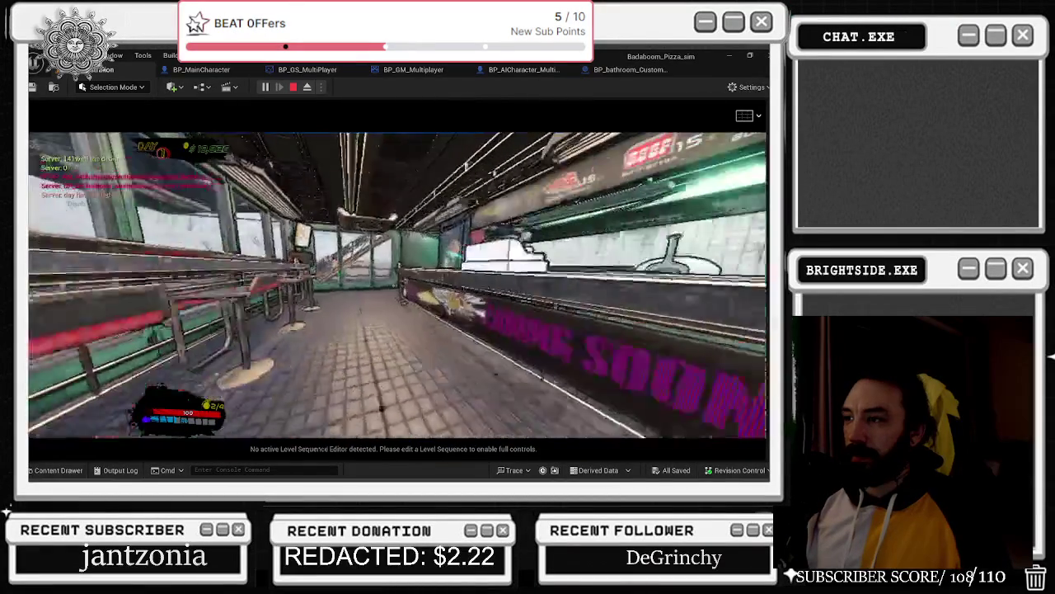
key(e)
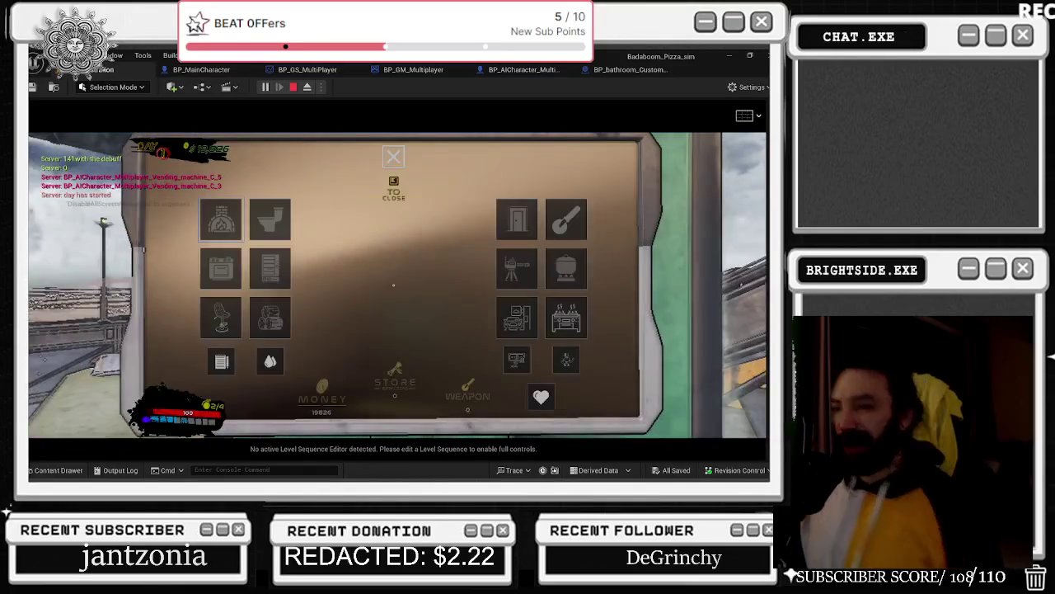
- Select the first Graffiti piece from the build tablet and walk out to the street
click(227, 360)
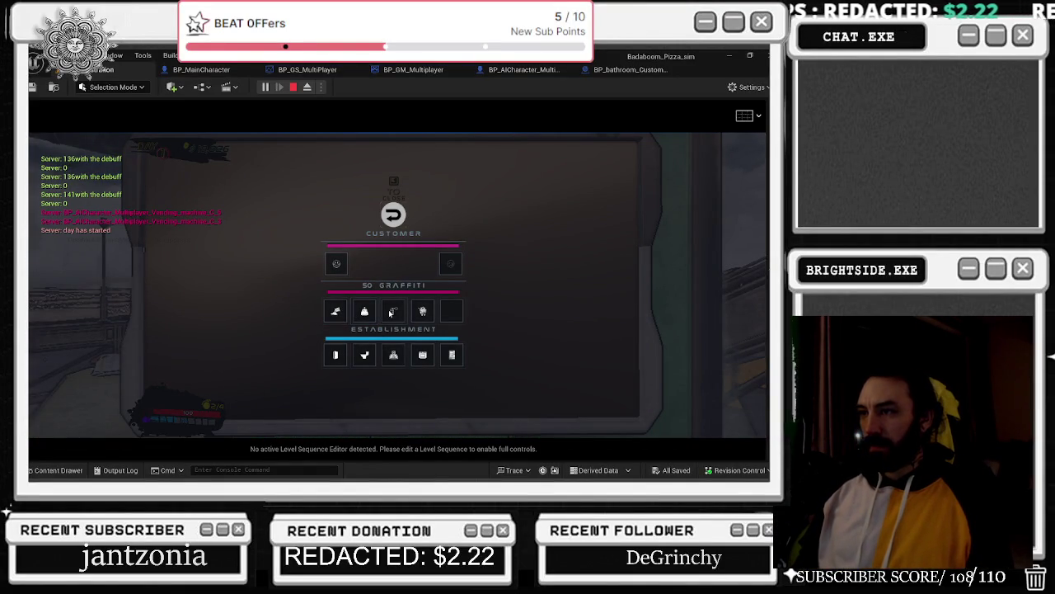
click(336, 310)
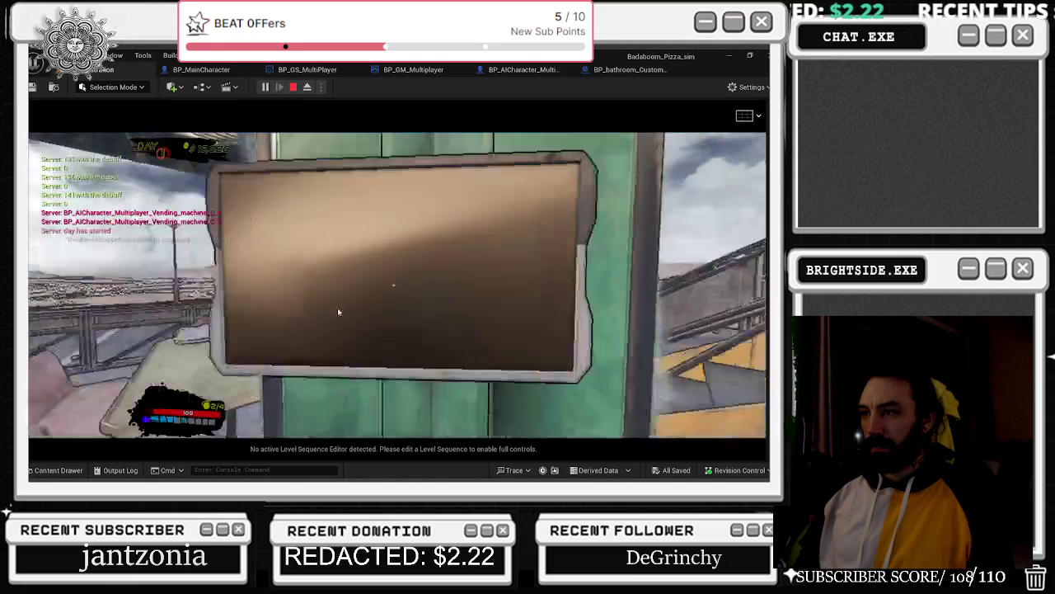
key(w)
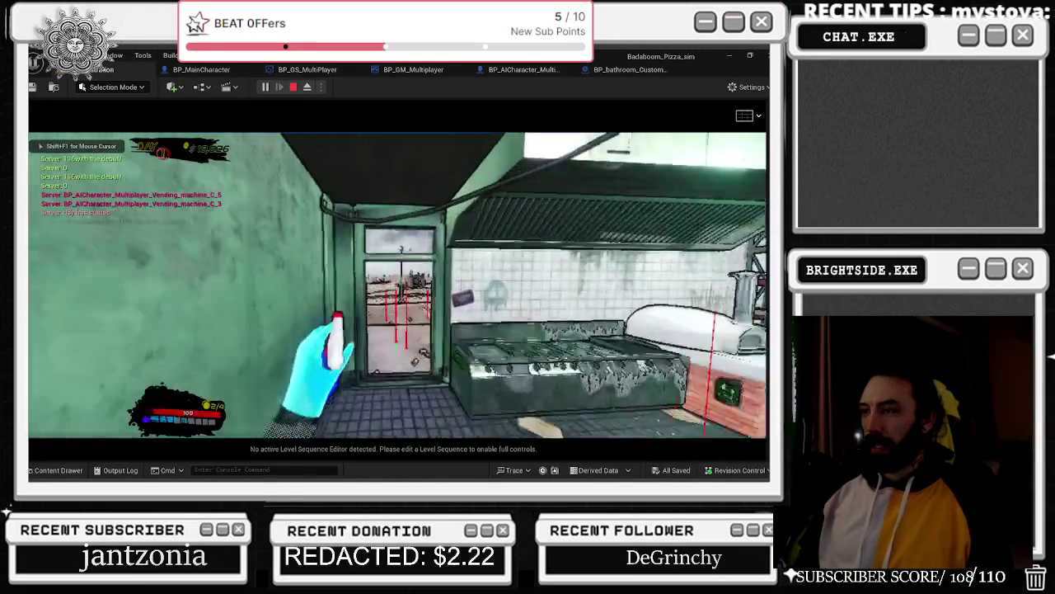
key(w)
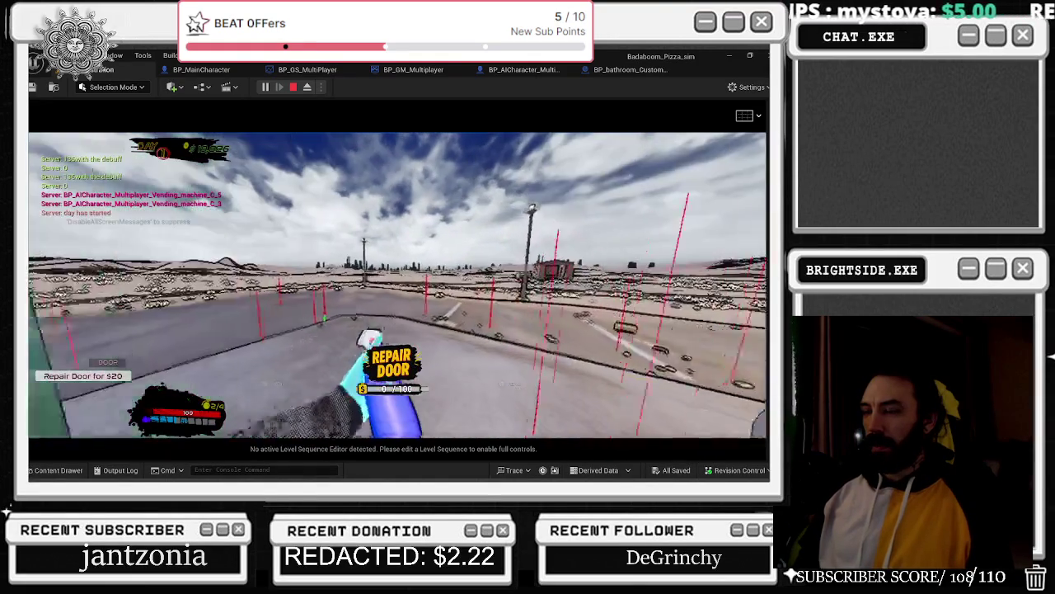
- Carry the graffiti preview to the green building's glass doors in third-person view
key(w)
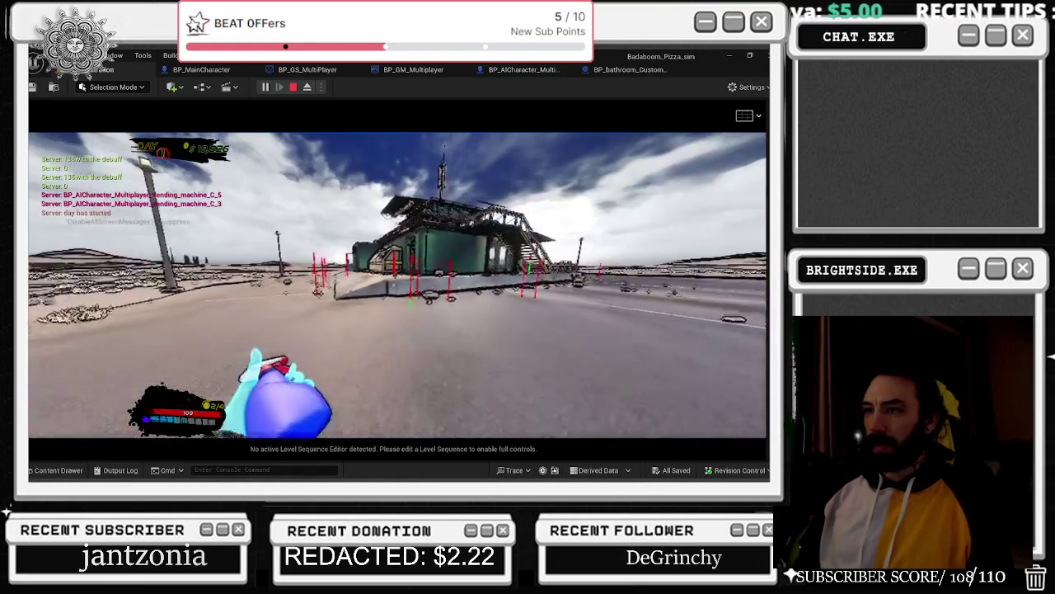
key(w)
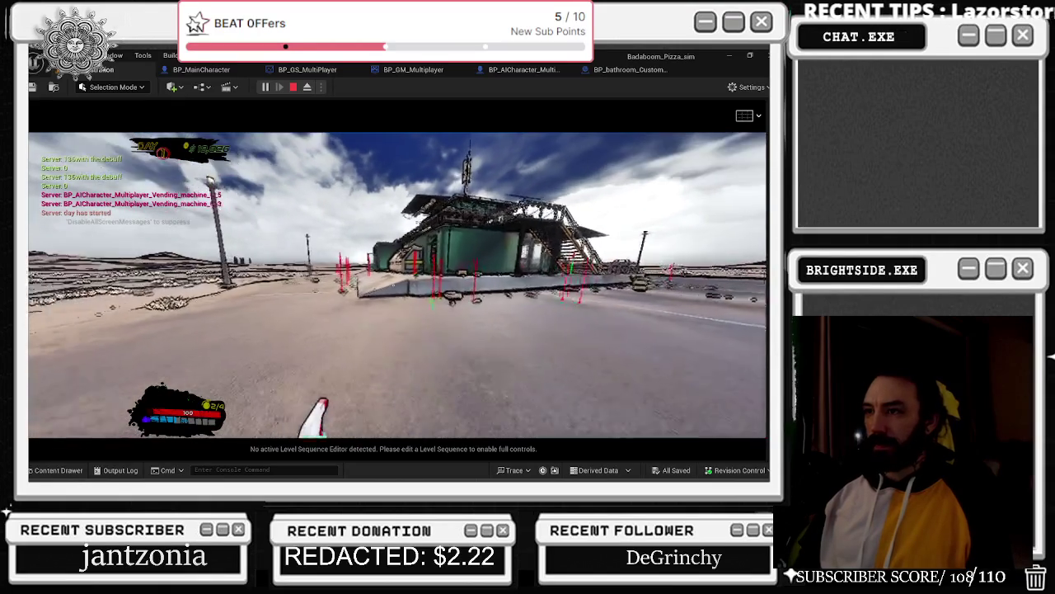
key(w)
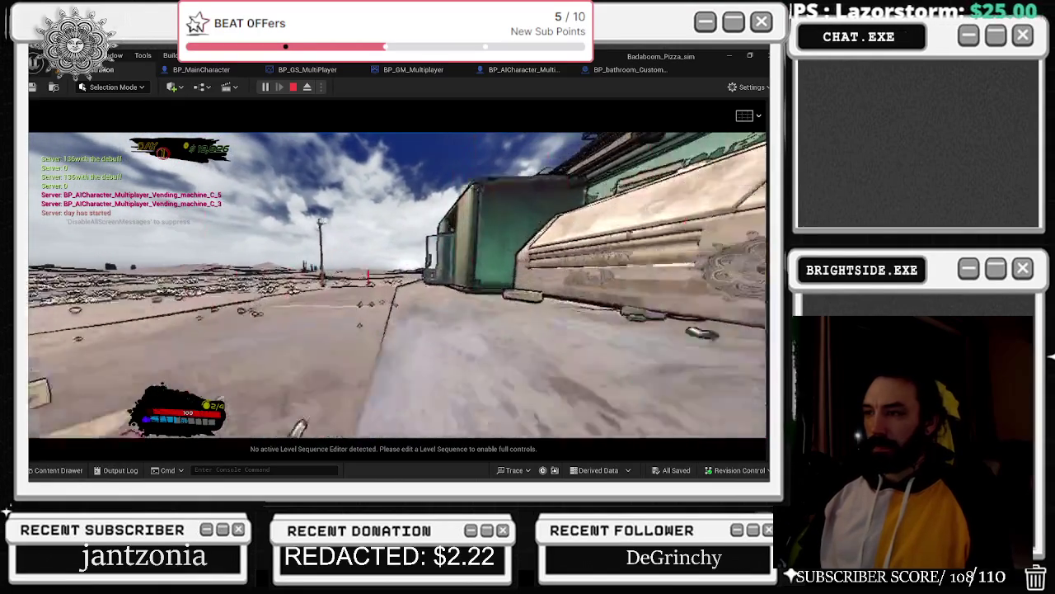
key(w)
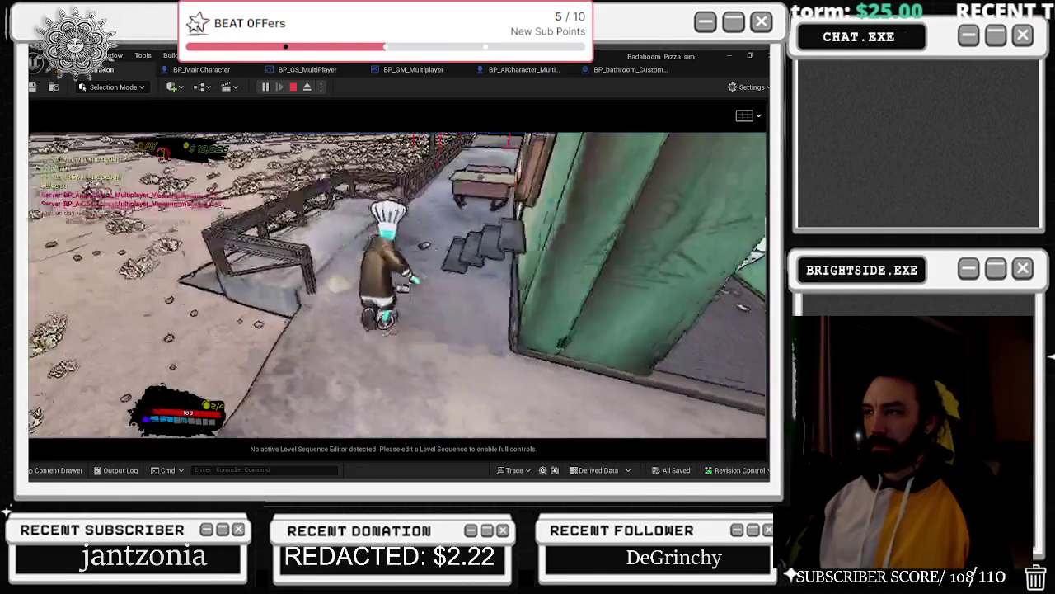
key(w)
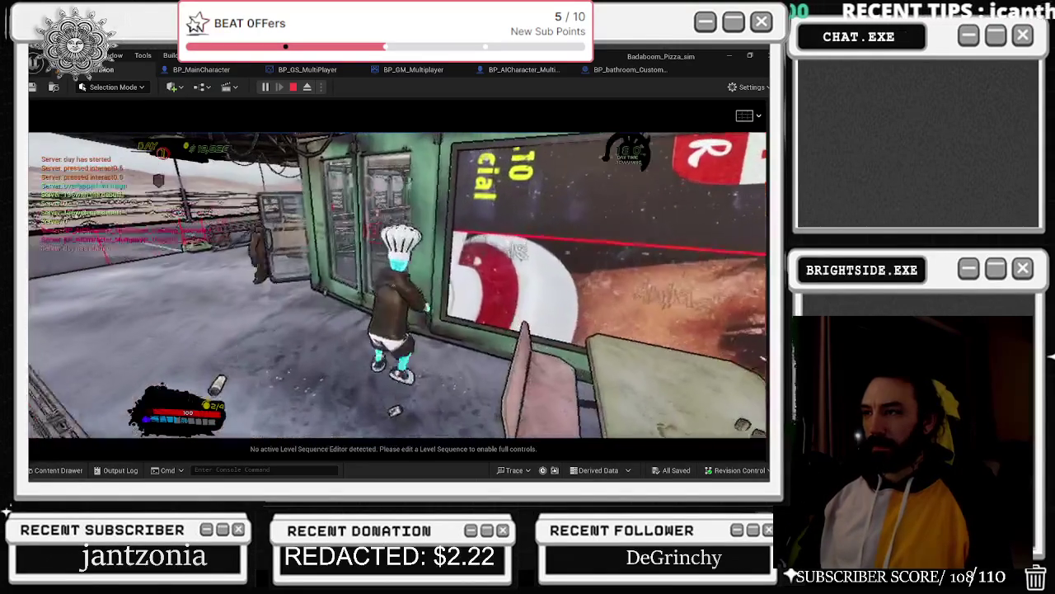
key(w)
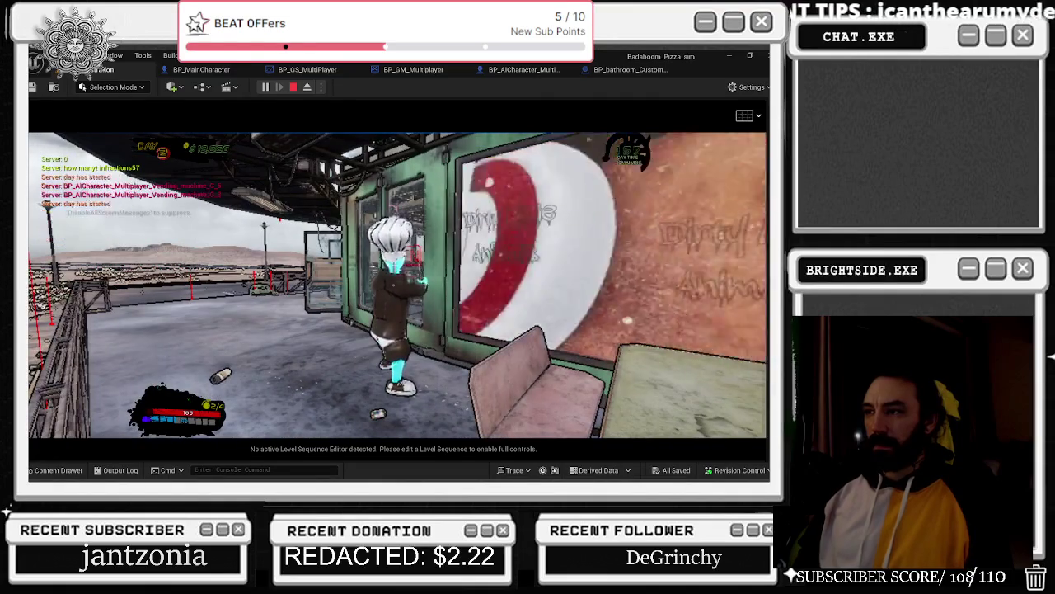
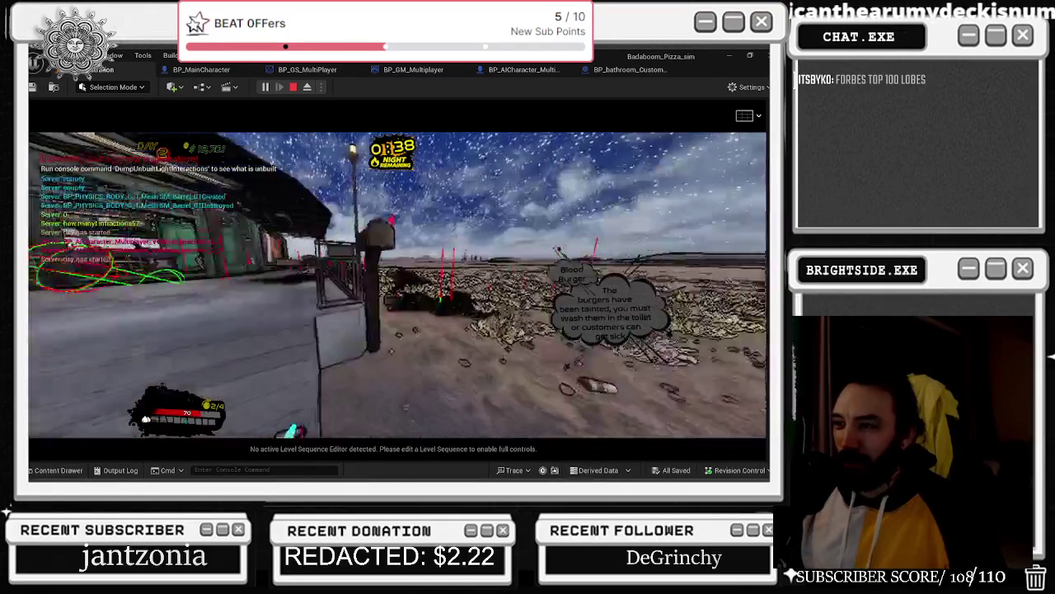
- Look at the wall mural, then take the spray bottle refill item from the wall panel
key(e)
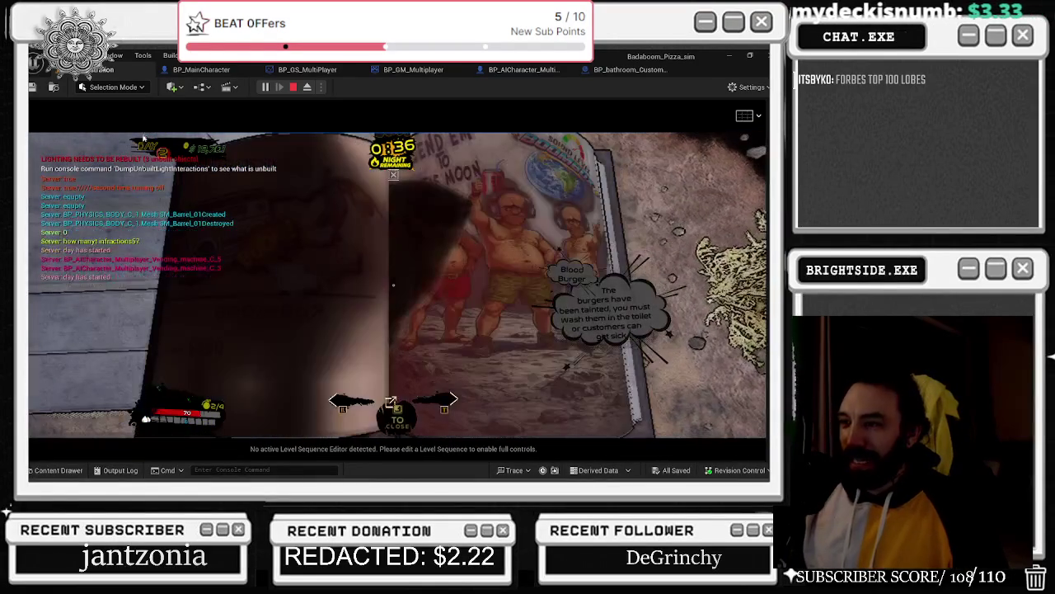
key(e)
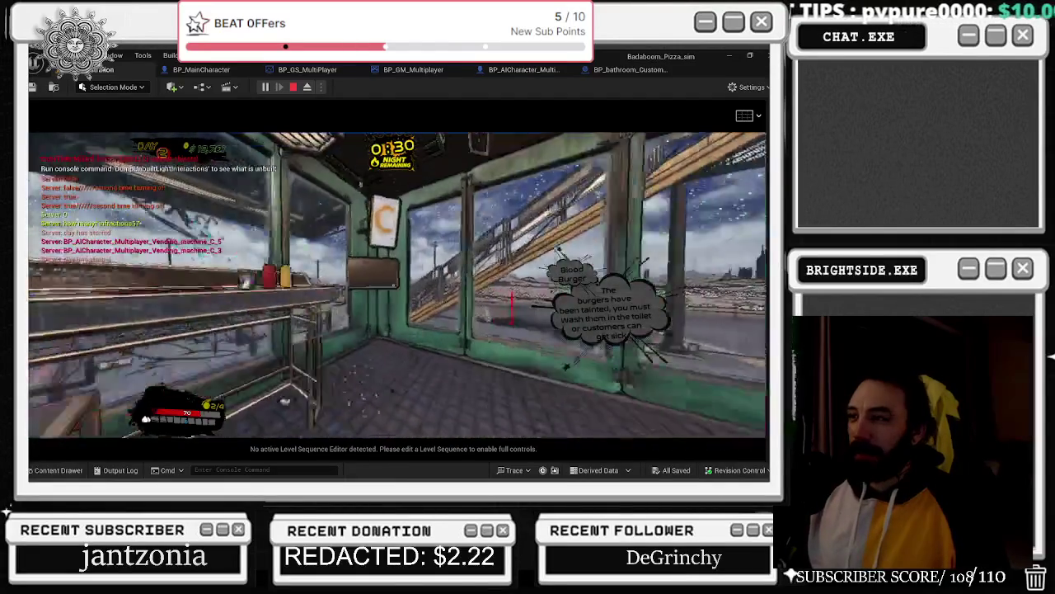
key(e)
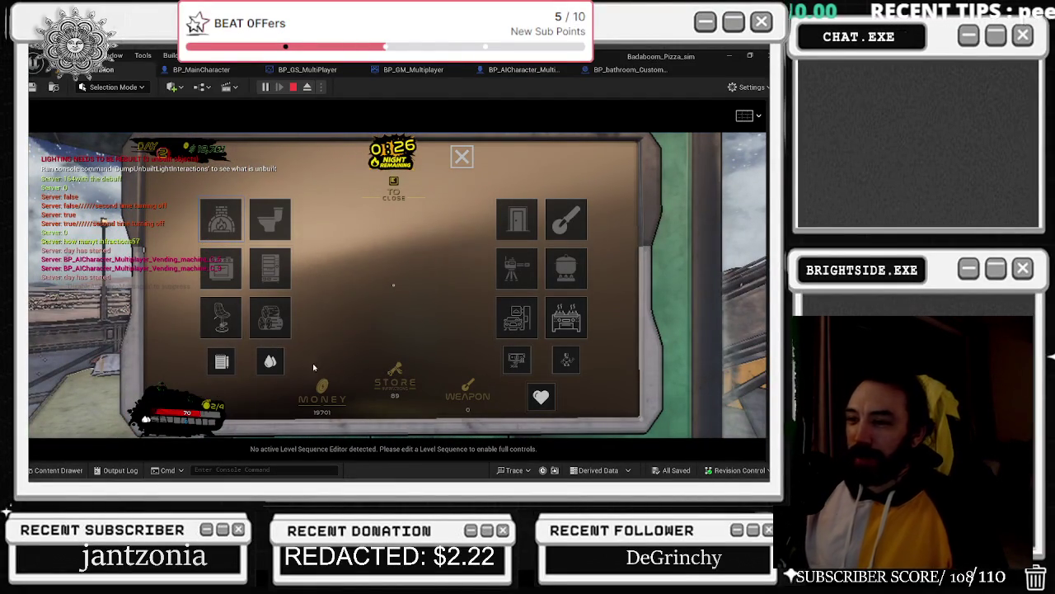
click(270, 360)
key(e)
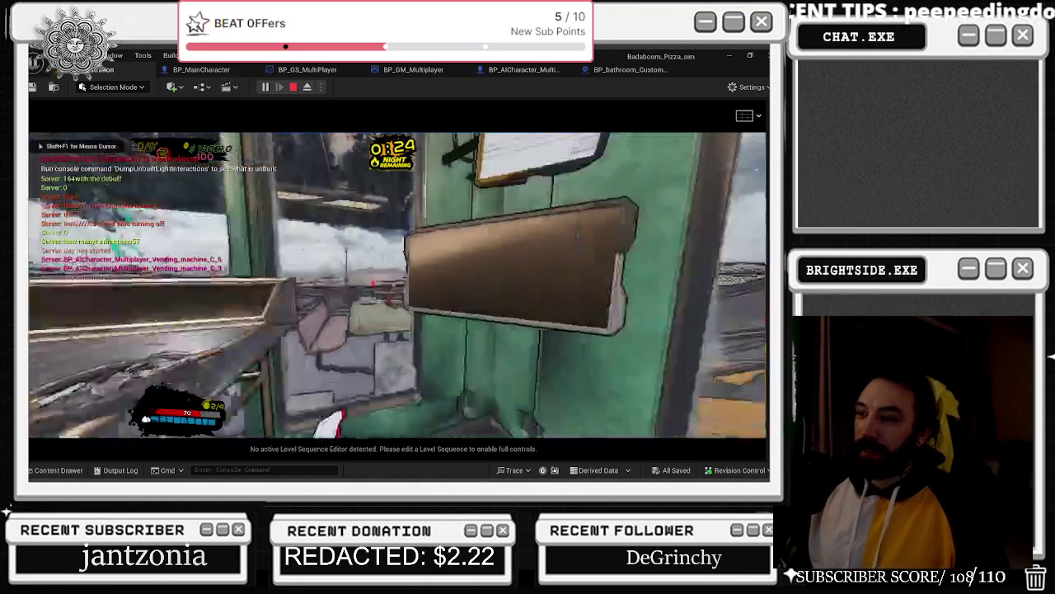
- Walk down the hallway to the bathroom and refill the spray bottle at the toilet
key(w)
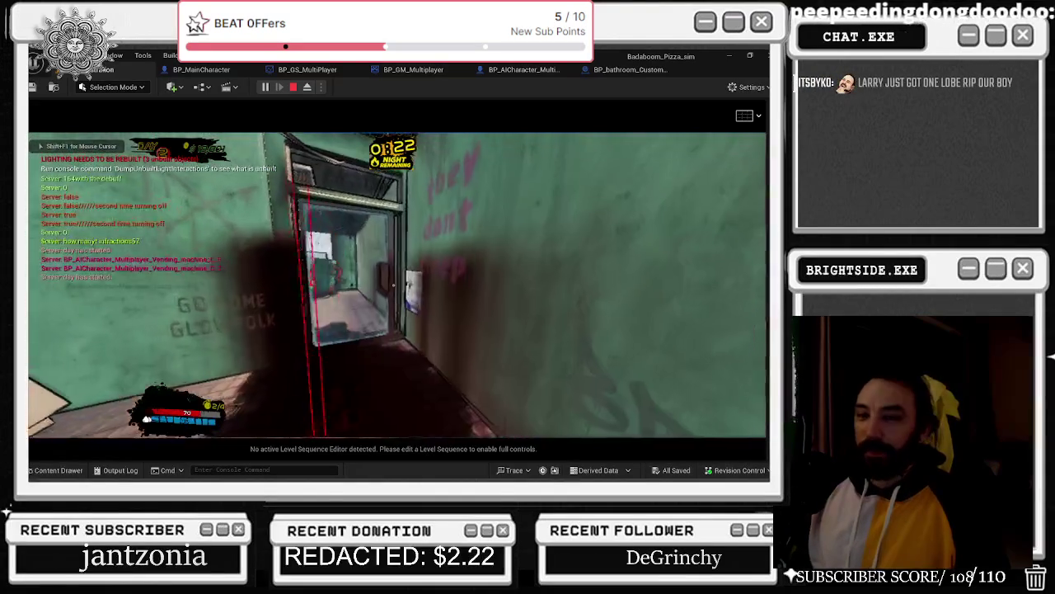
key(w)
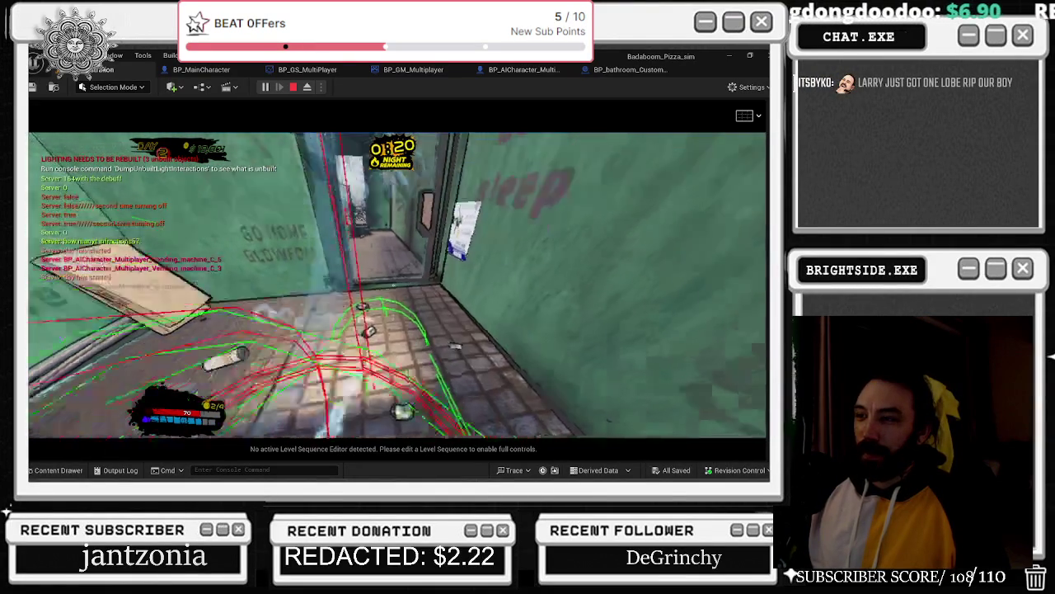
key(w)
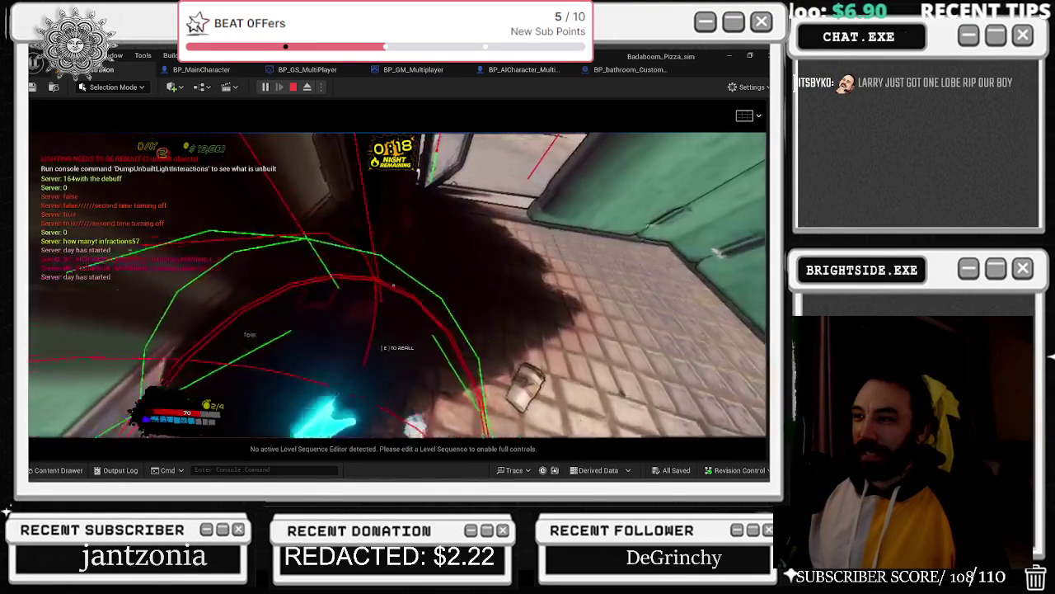
key(e)
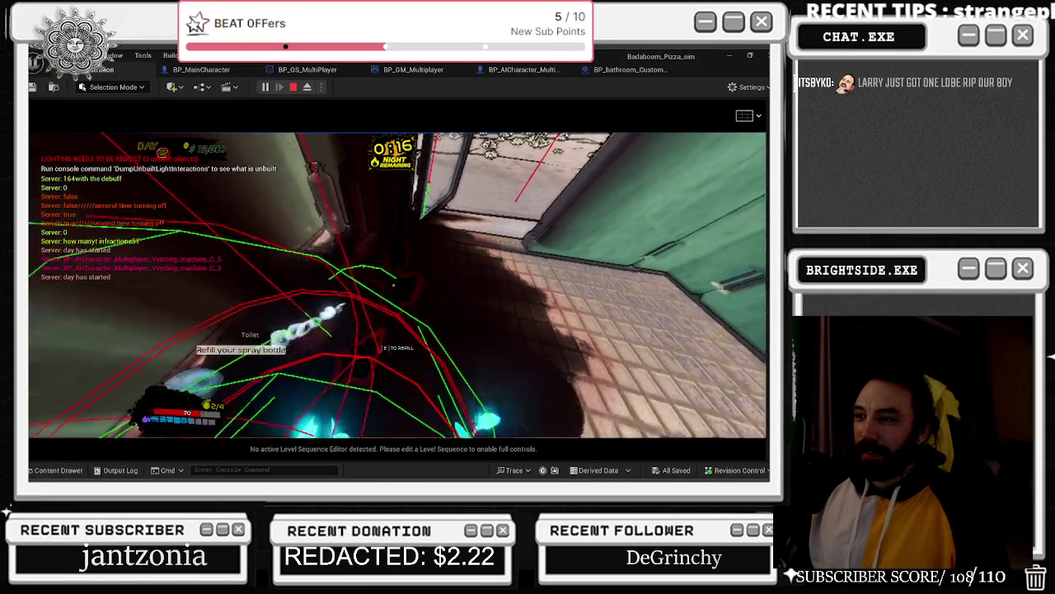
mouse_move(395, 285)
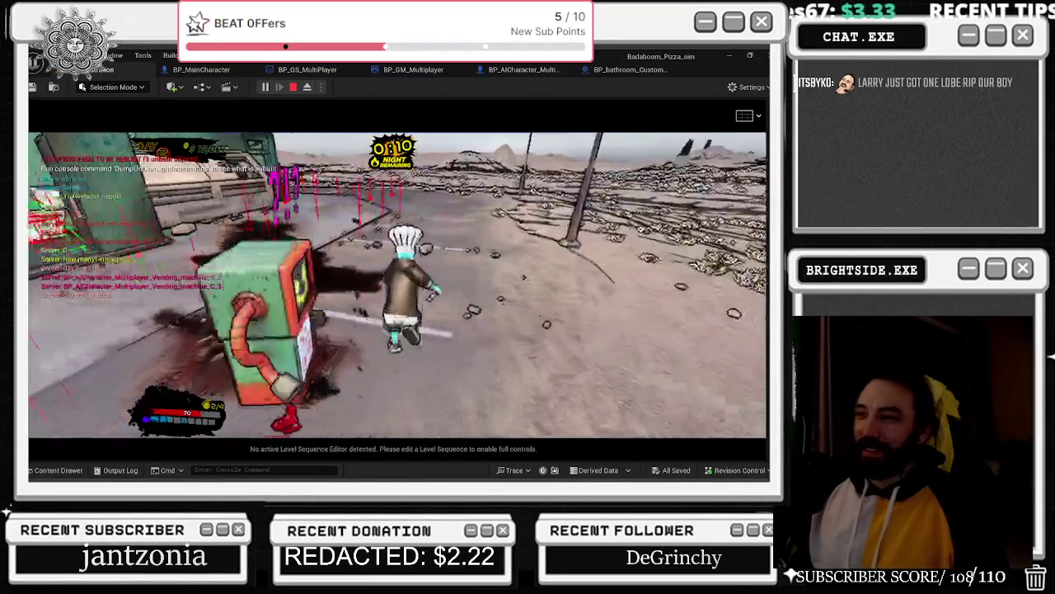
- Walk outside along the building and fence as the night timer runs down
key(w)
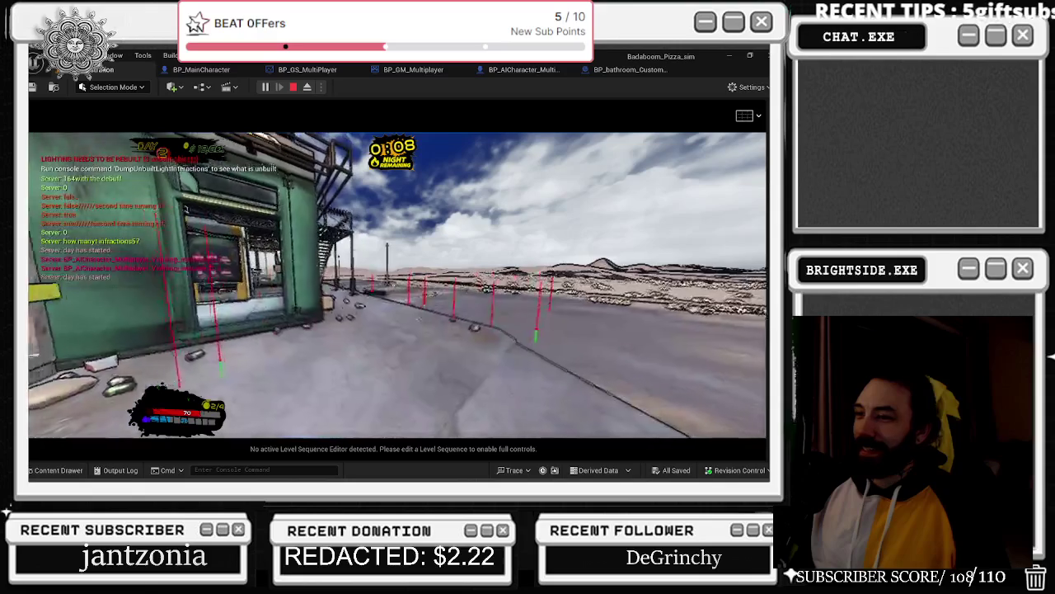
key(w)
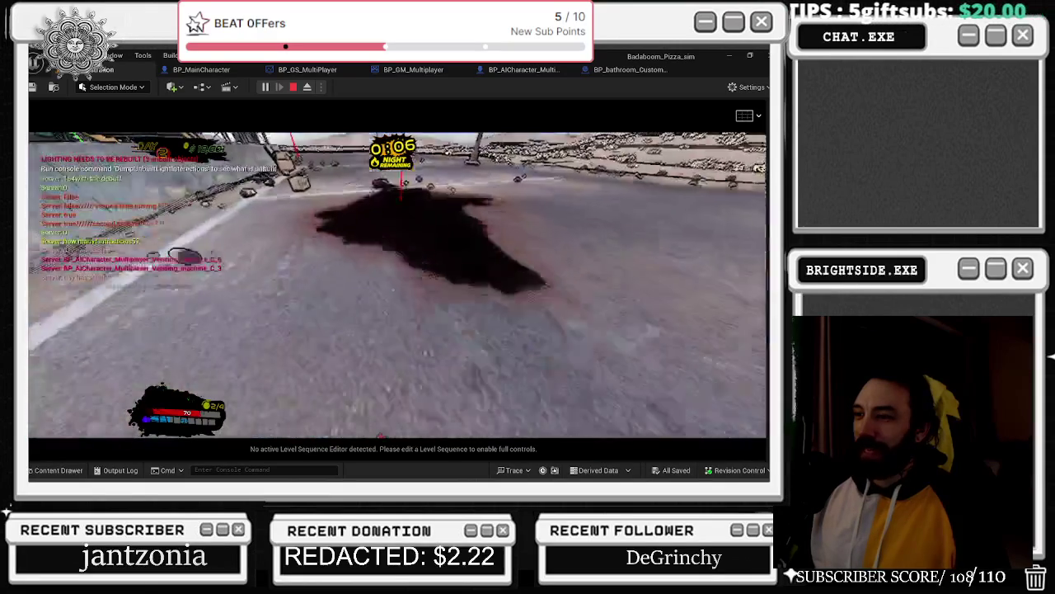
key(w)
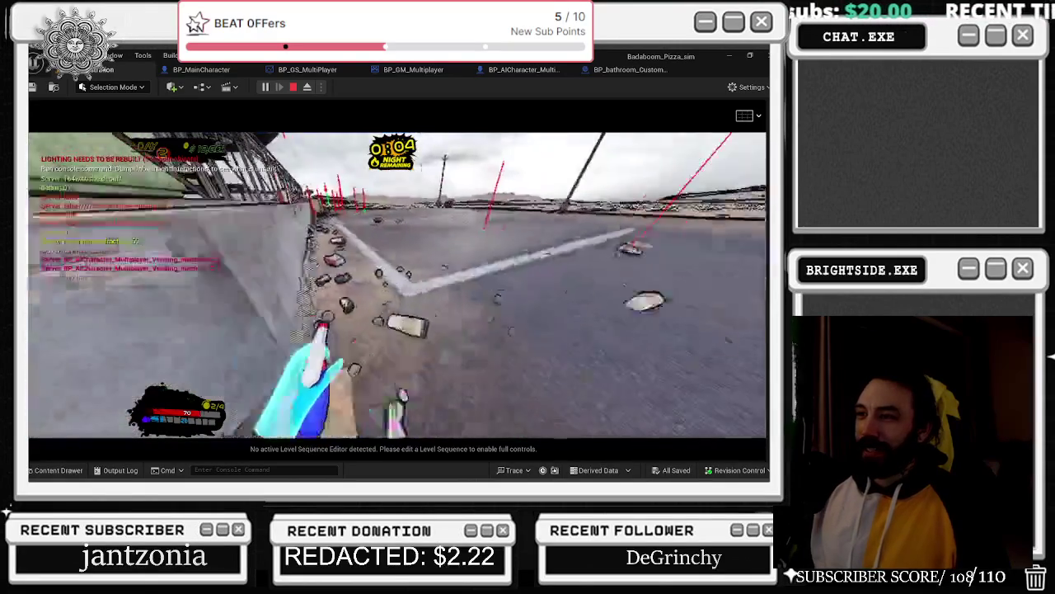
key(w)
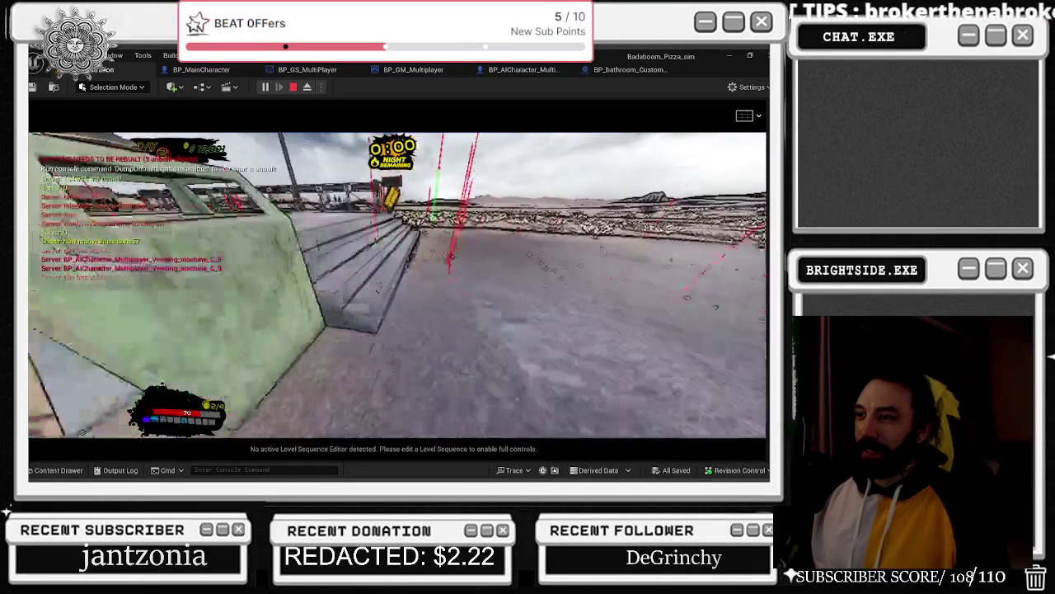
- Cross the weed field back into the green kiosk and close its computer menu
key(w)
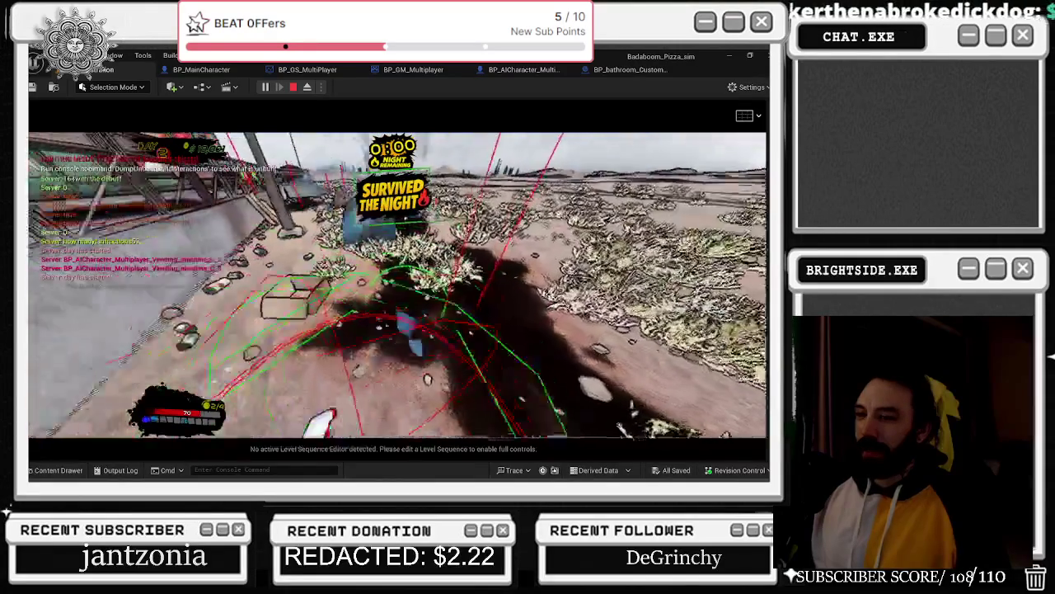
key(w)
key(w)
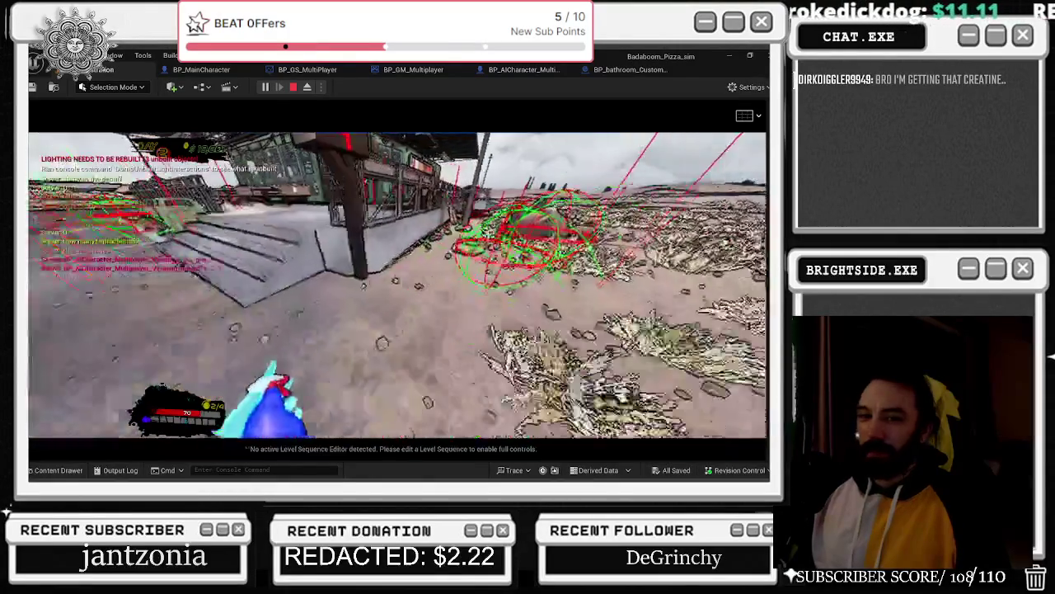
key(w)
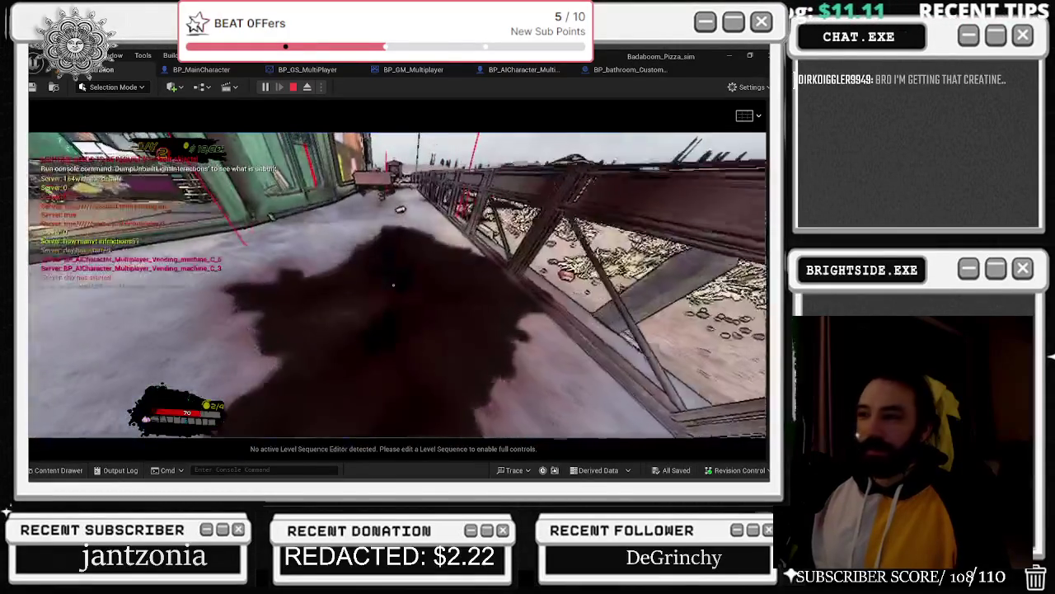
key(w)
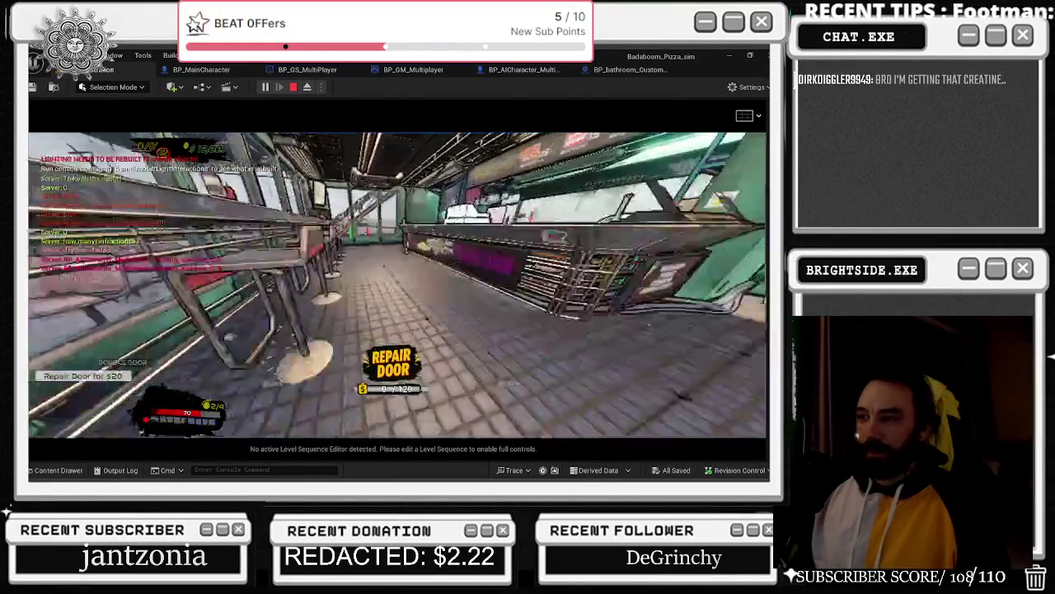
key(w)
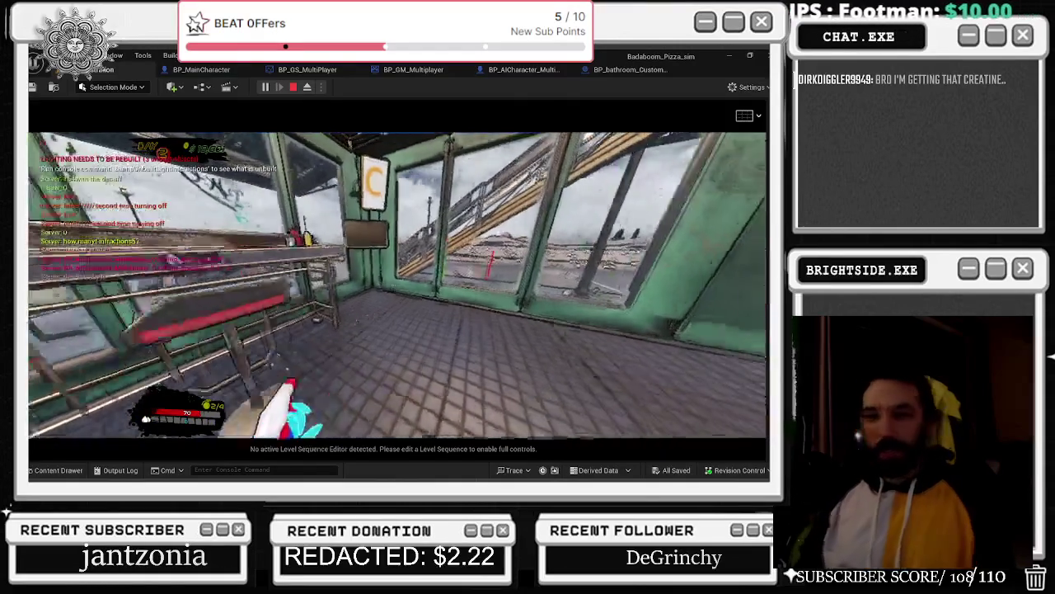
key(w)
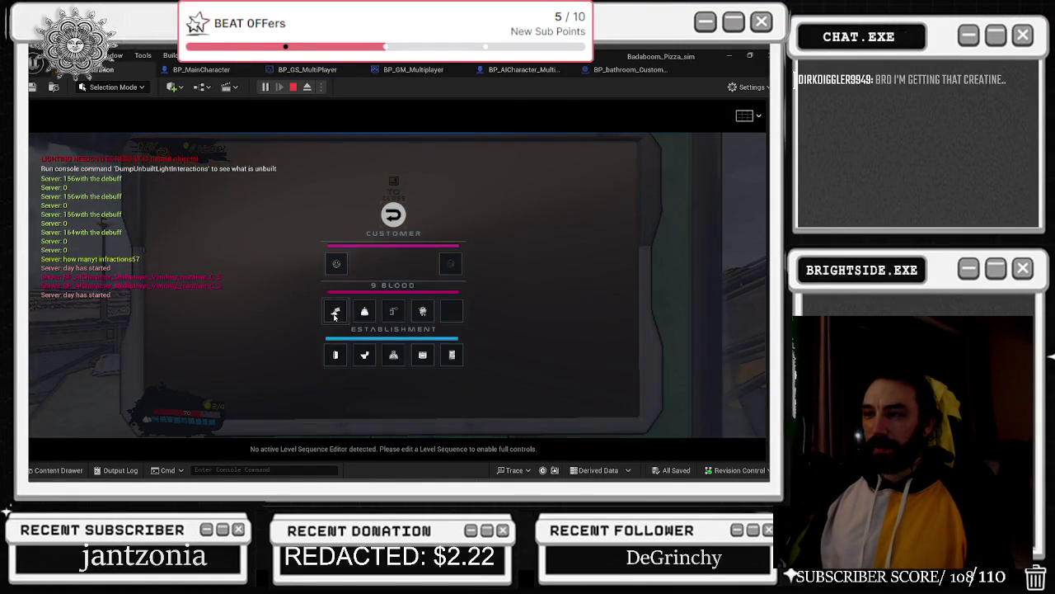
click(335, 314)
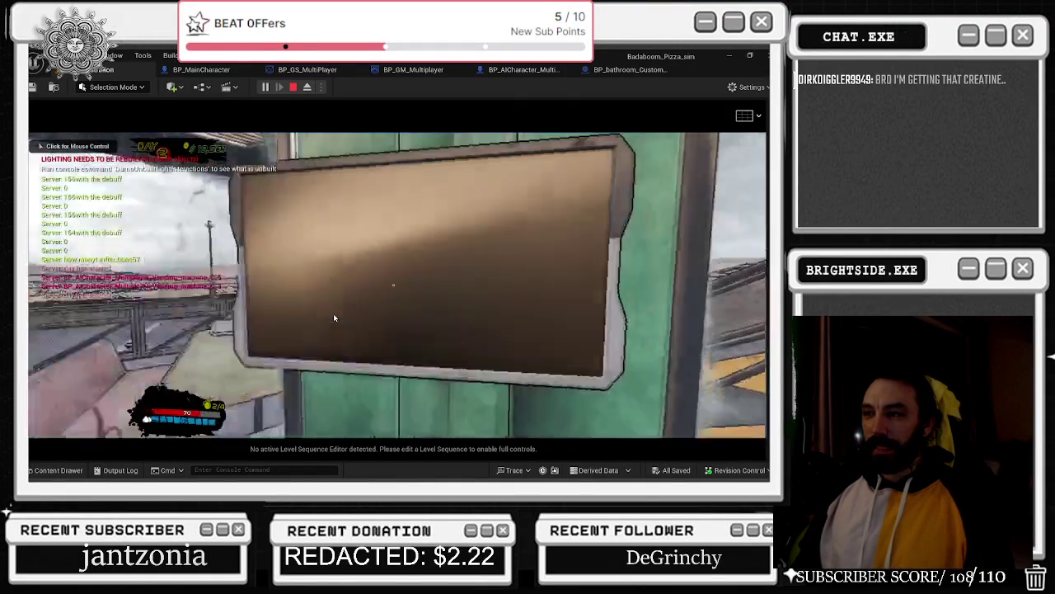
- Walk out past the rooftop and dirt area, spraying the blood-stained floors
key(w)
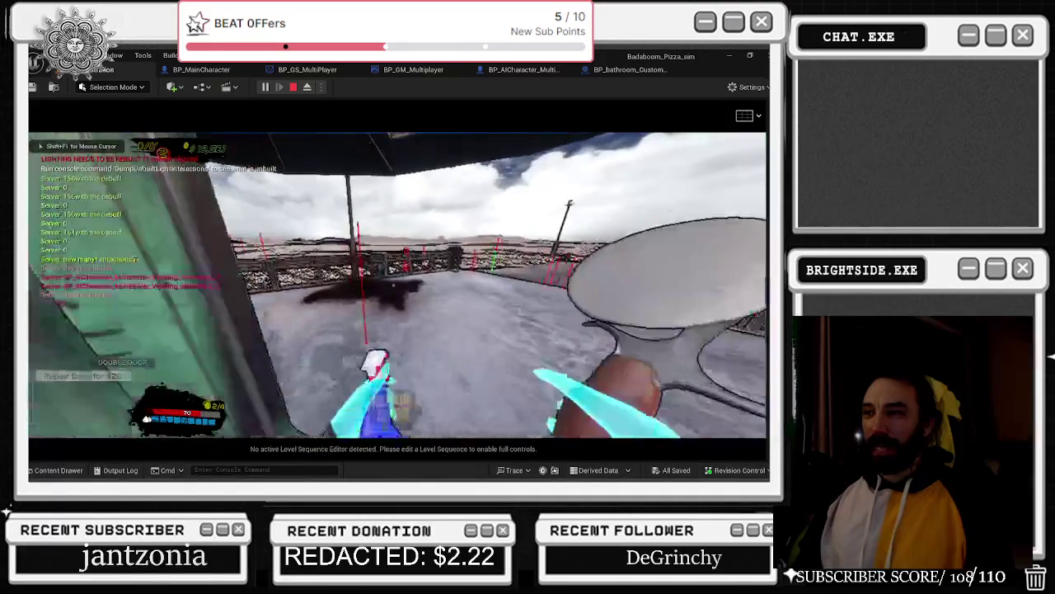
key(w)
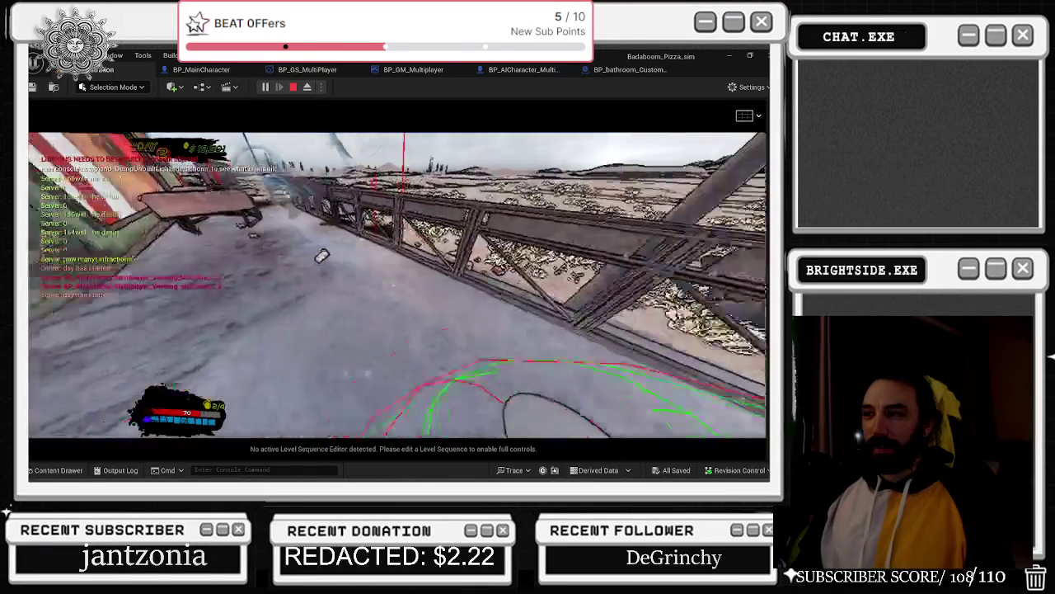
key(w)
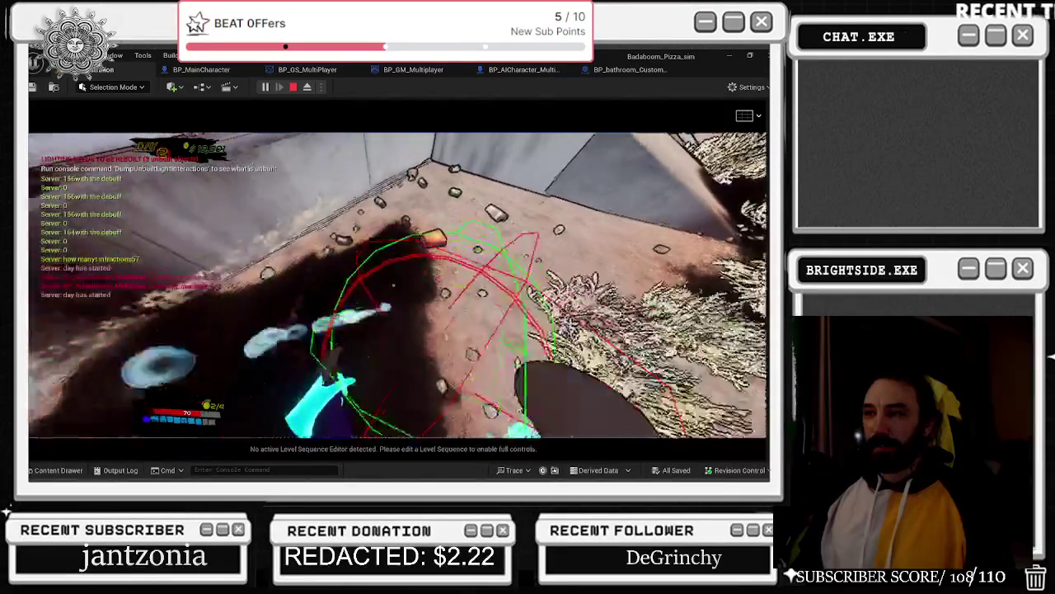
key(w)
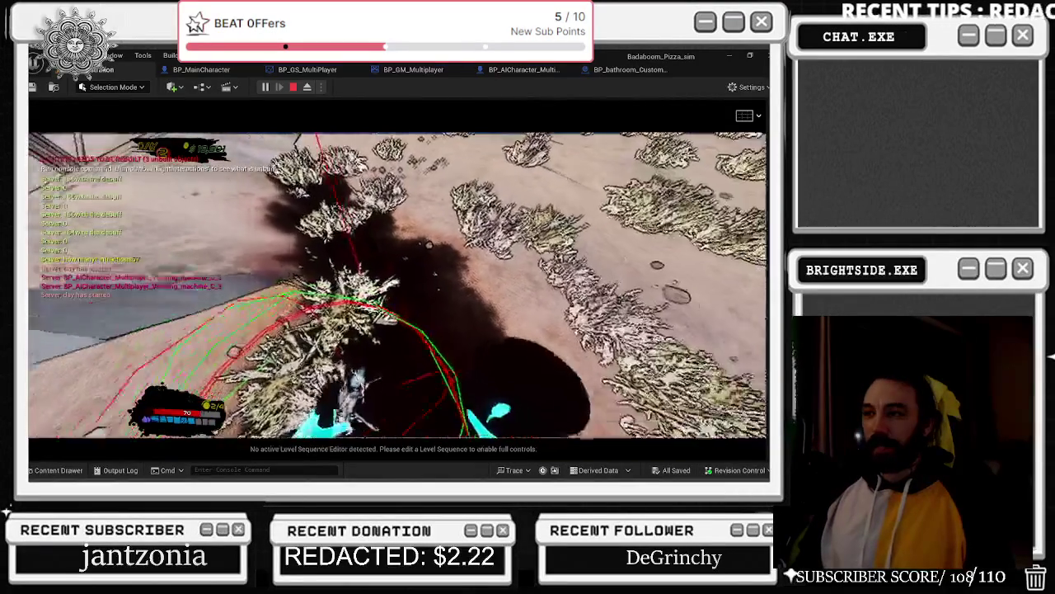
key(w)
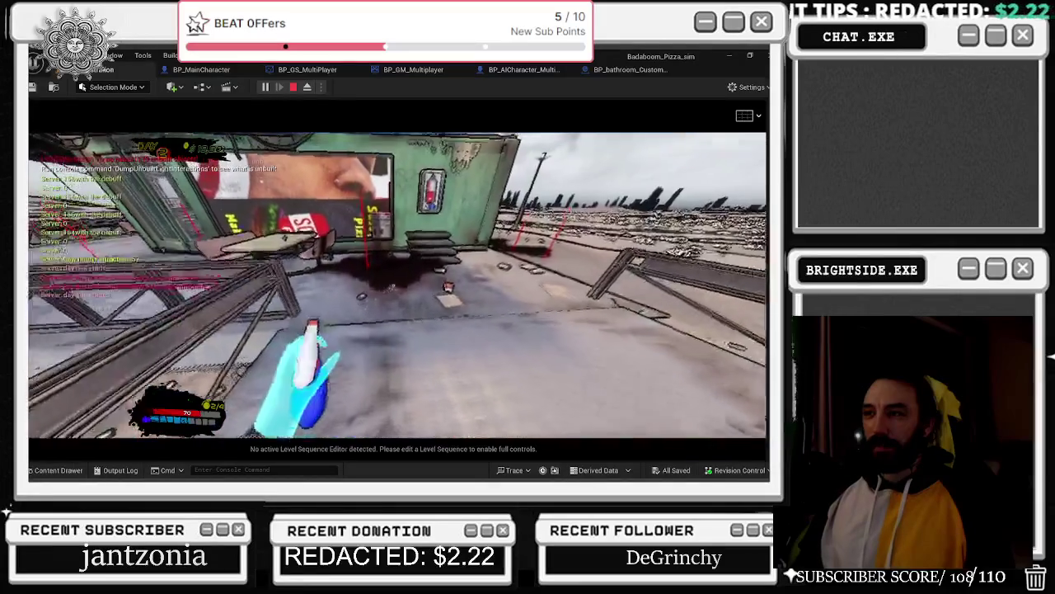
key(w)
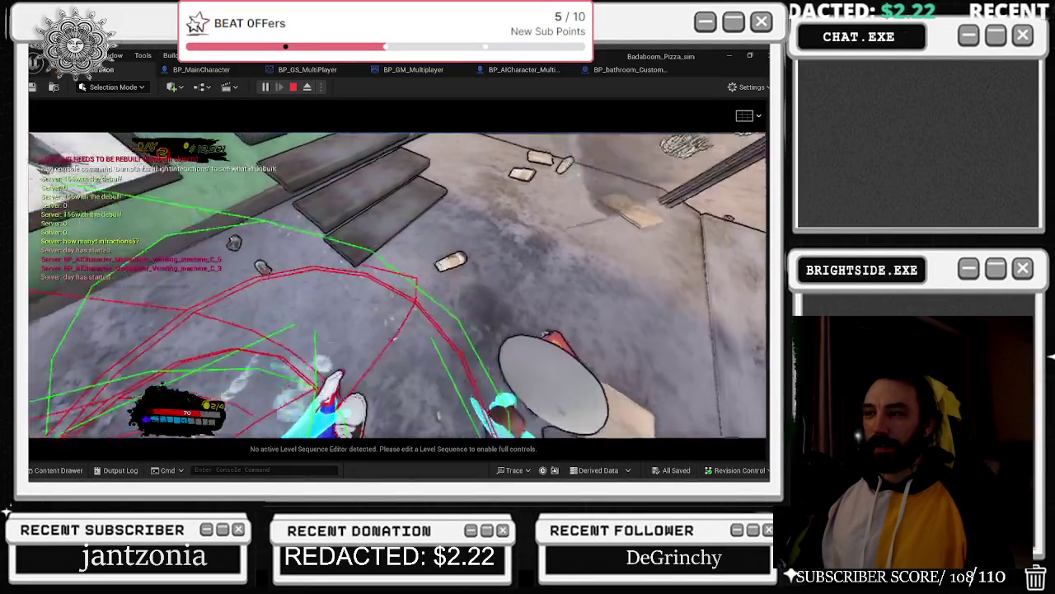
key(w)
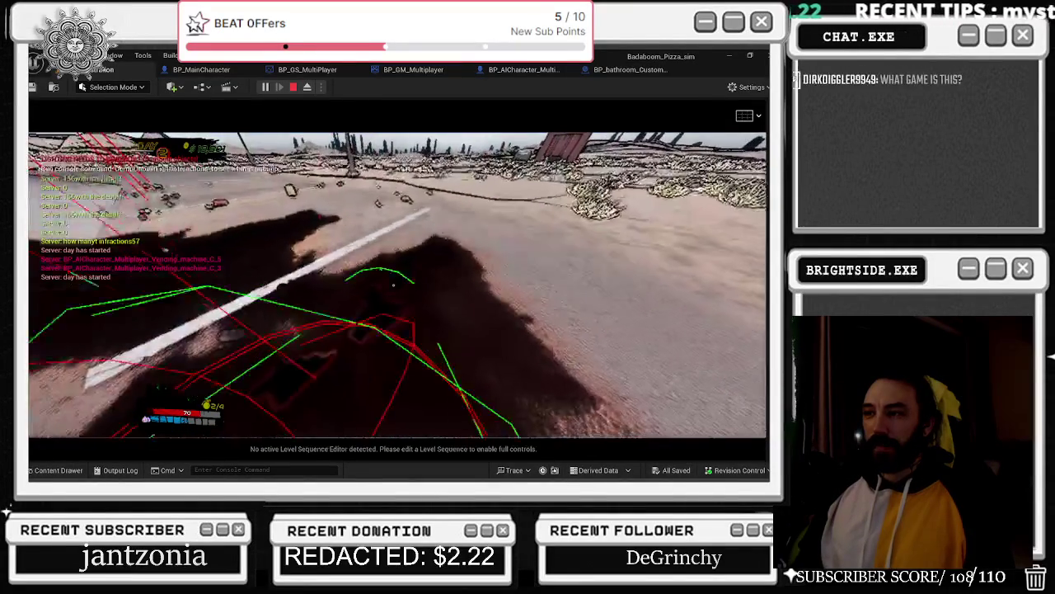
key(w)
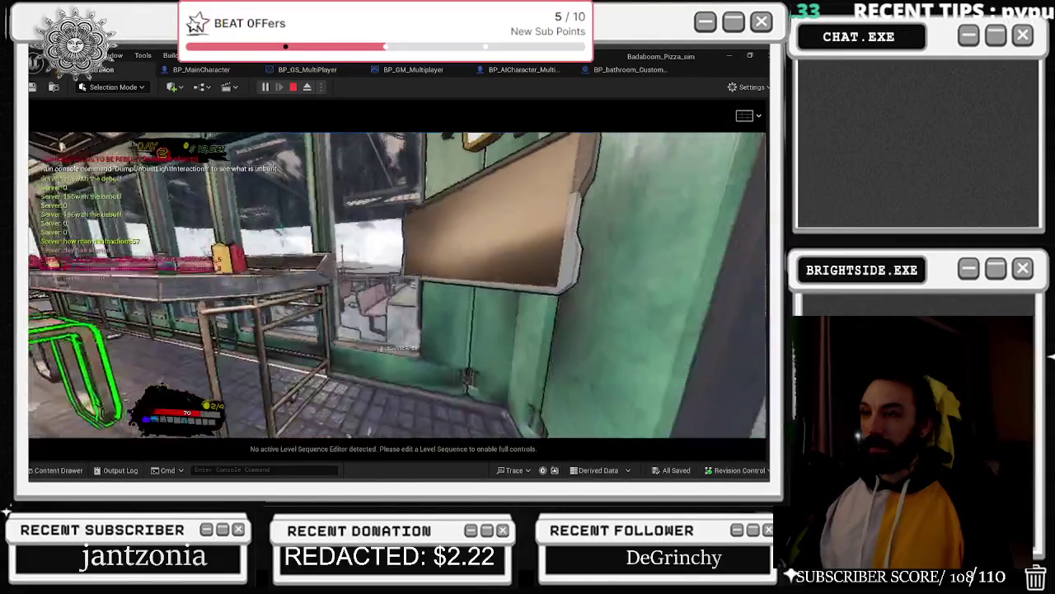
- Check the Customer, Blood and Establishment cleanup panel from the wall menu
key(e)
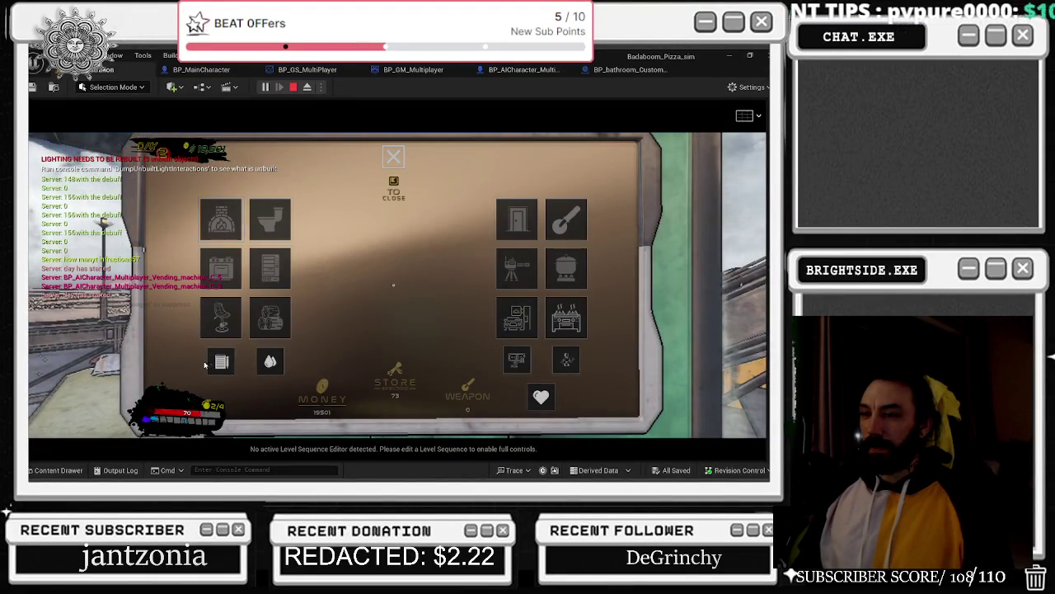
click(219, 362)
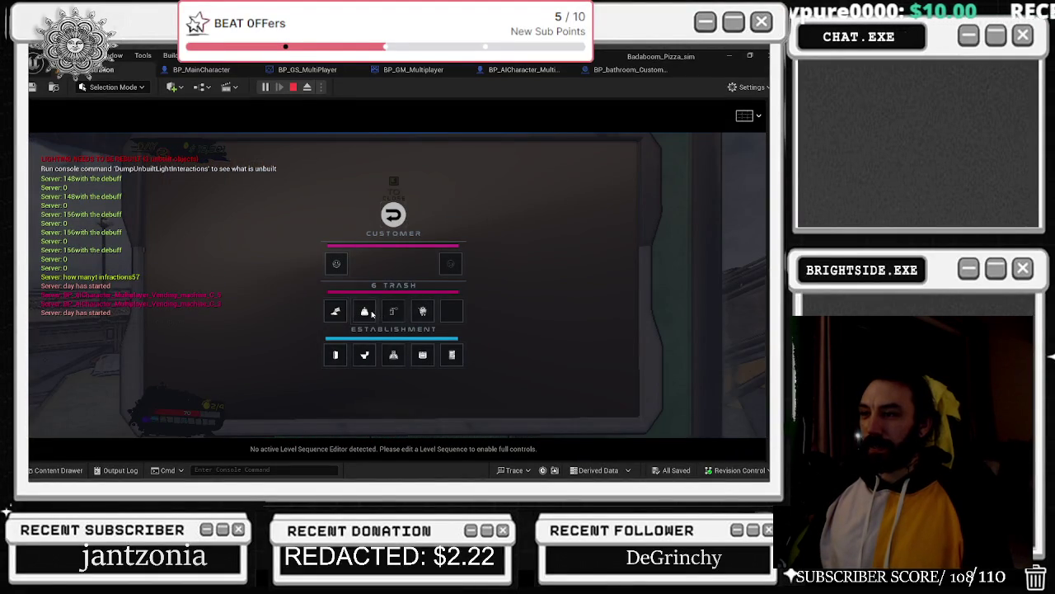
click(393, 310)
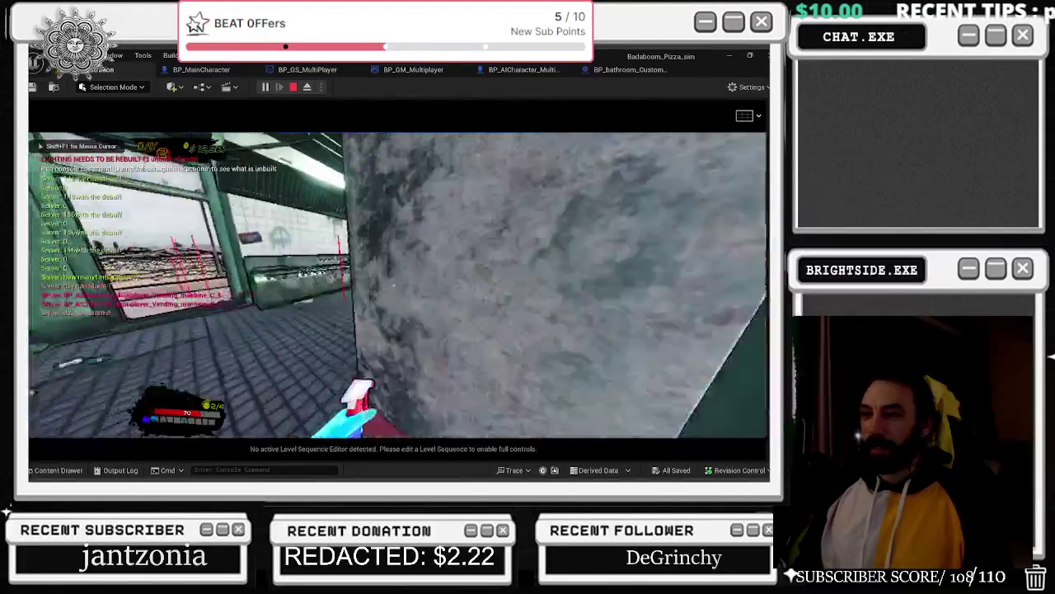
- Walk out of the kitchen and climb the green building's stairs onto the rooftop
key(w)
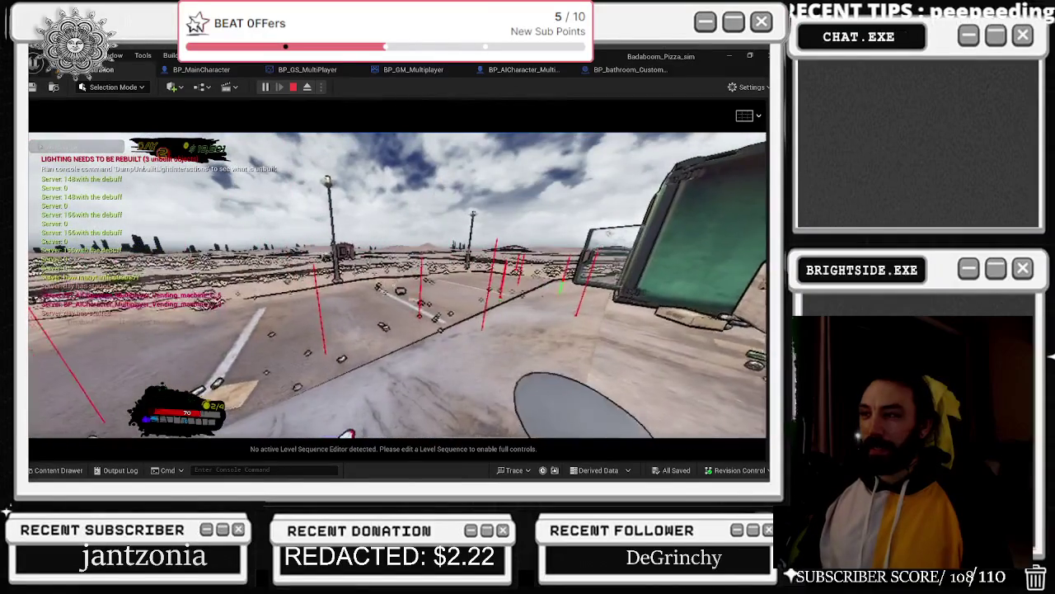
key(w)
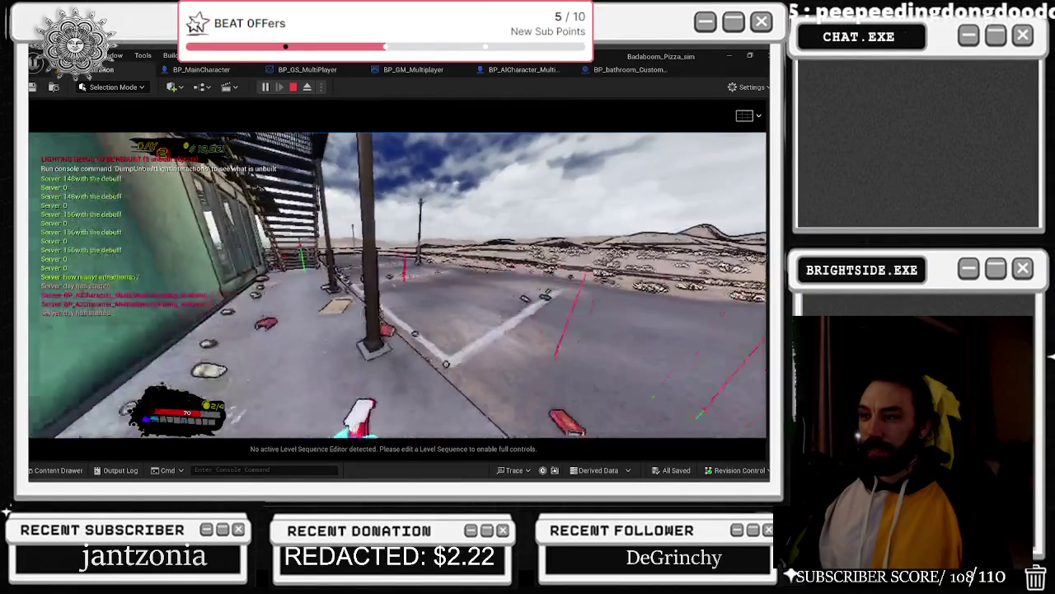
key(w)
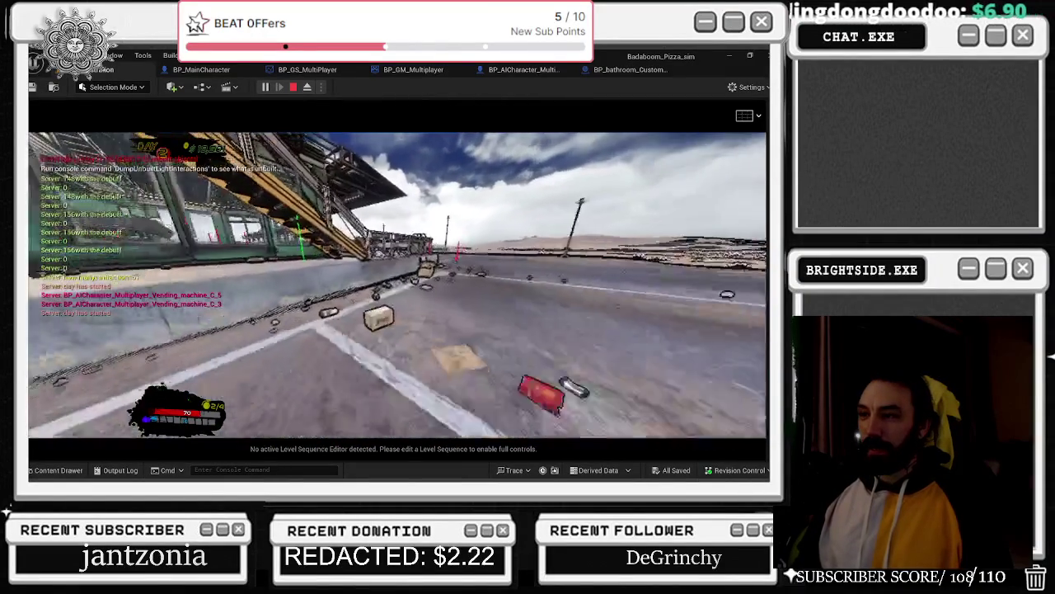
key(w)
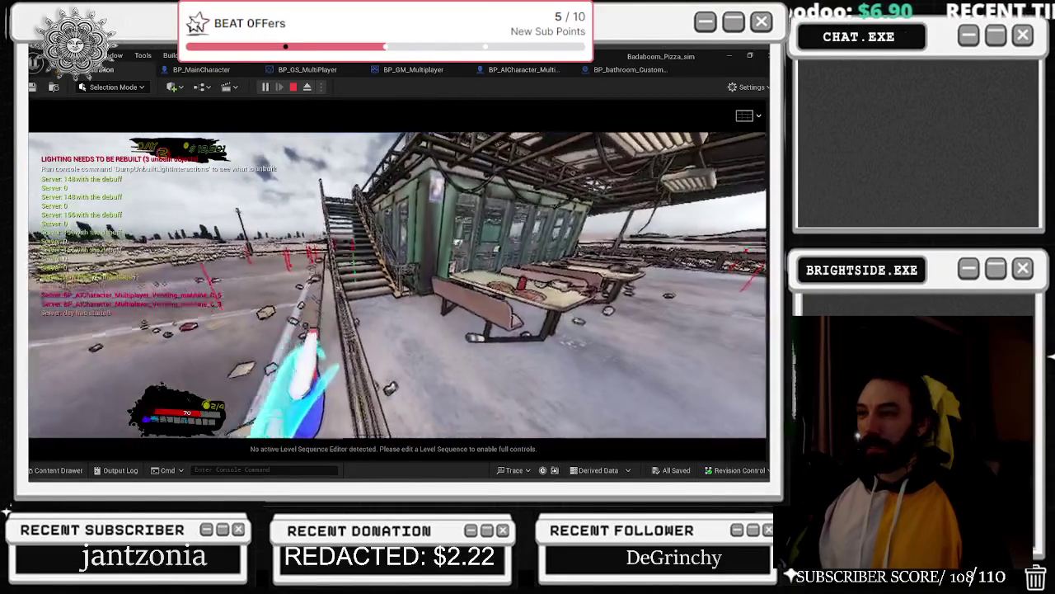
key(w)
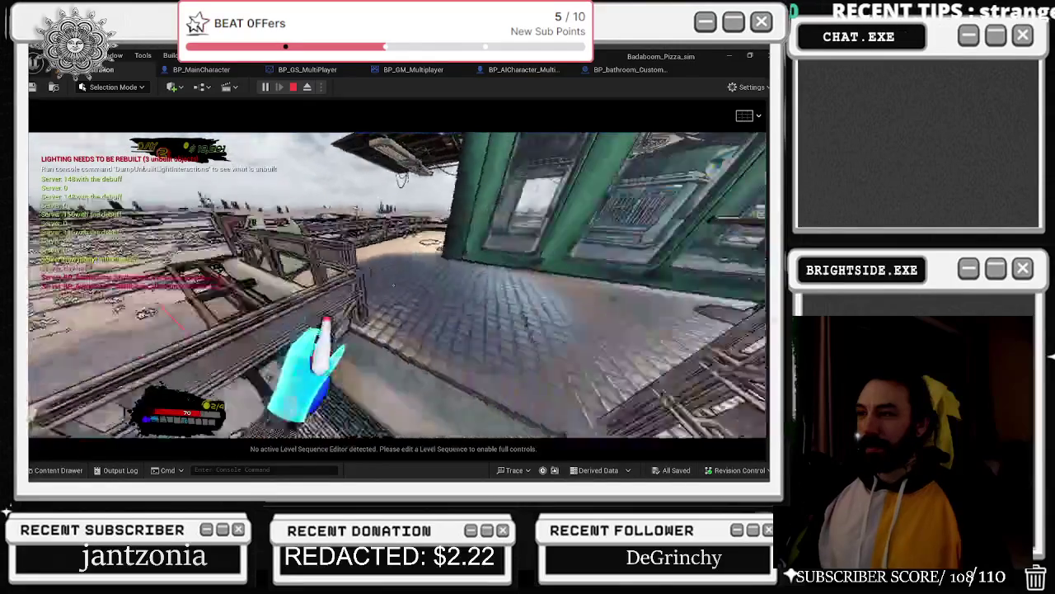
key(w)
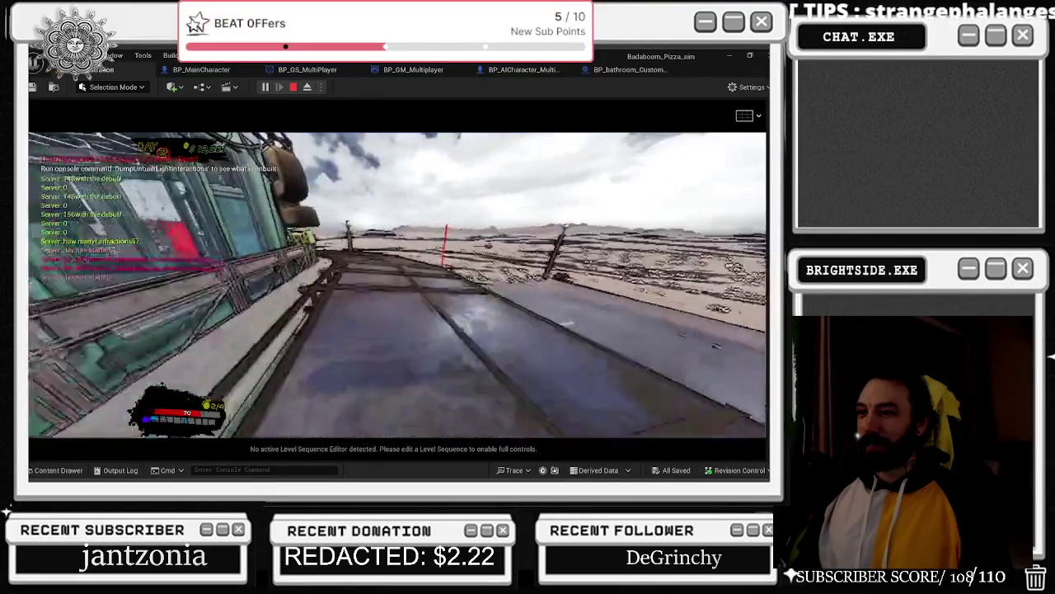
key(w)
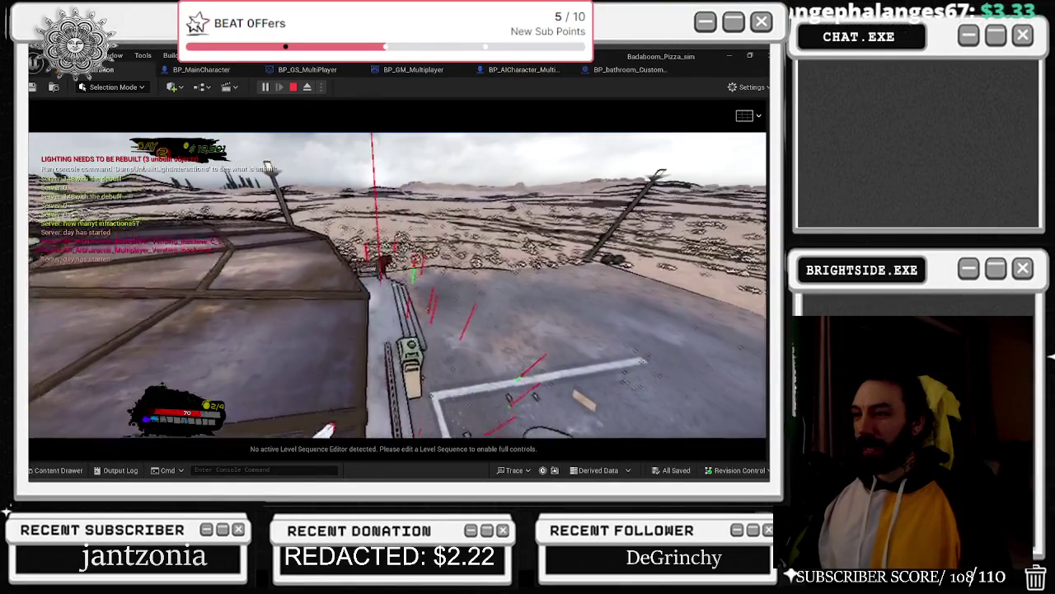
key(w)
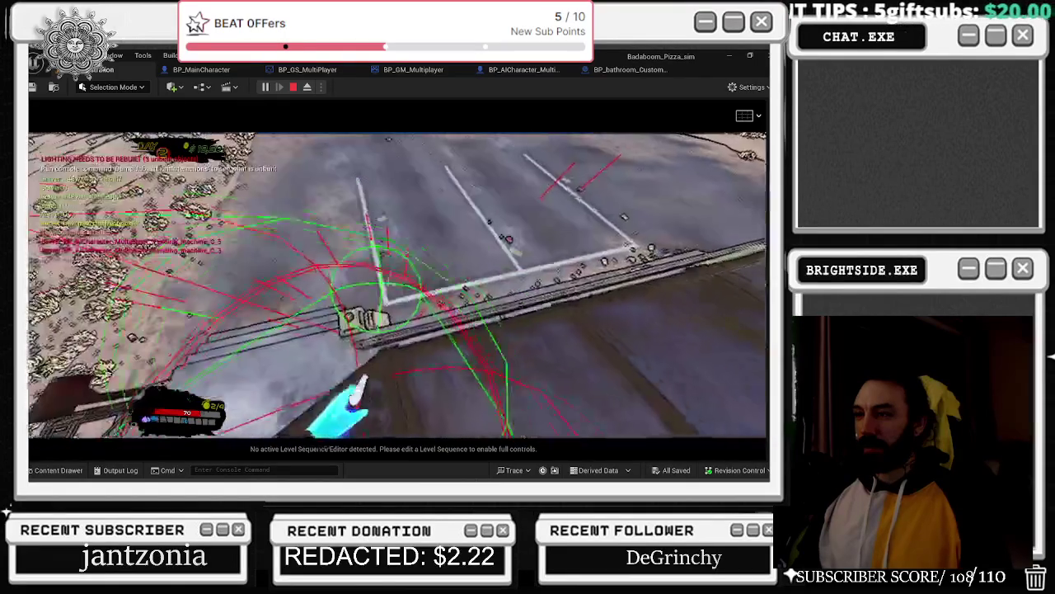
- Walk along the rooftop walkway past the railing and through the doorway inside
key(w)
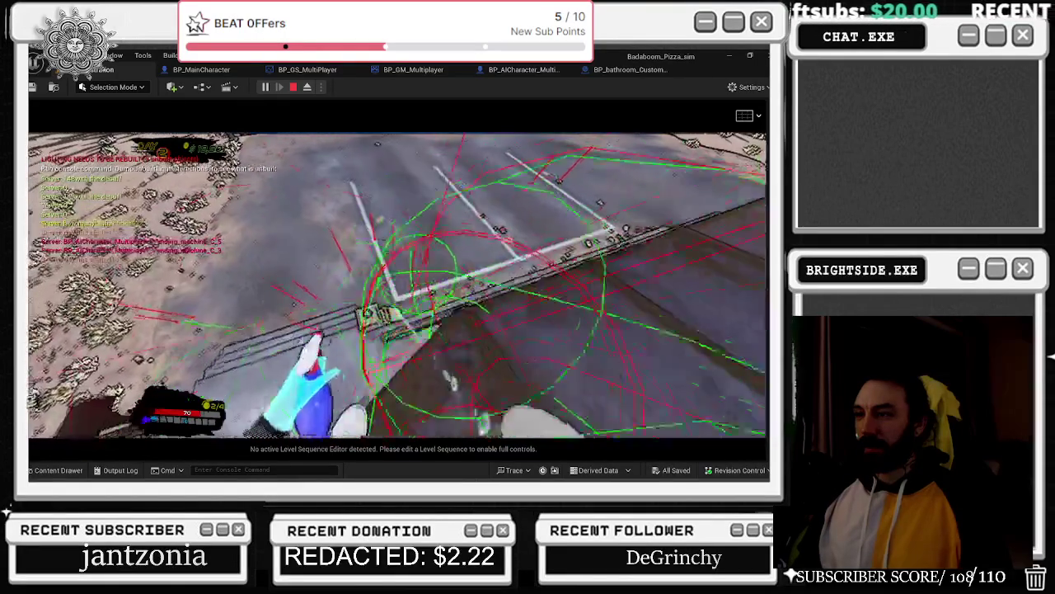
key(w)
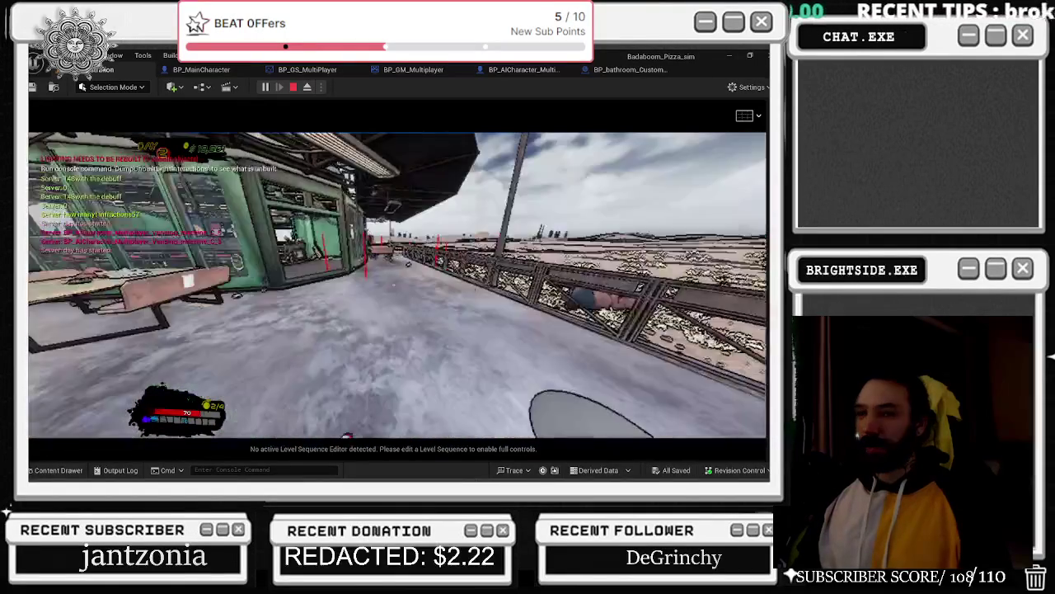
key(w)
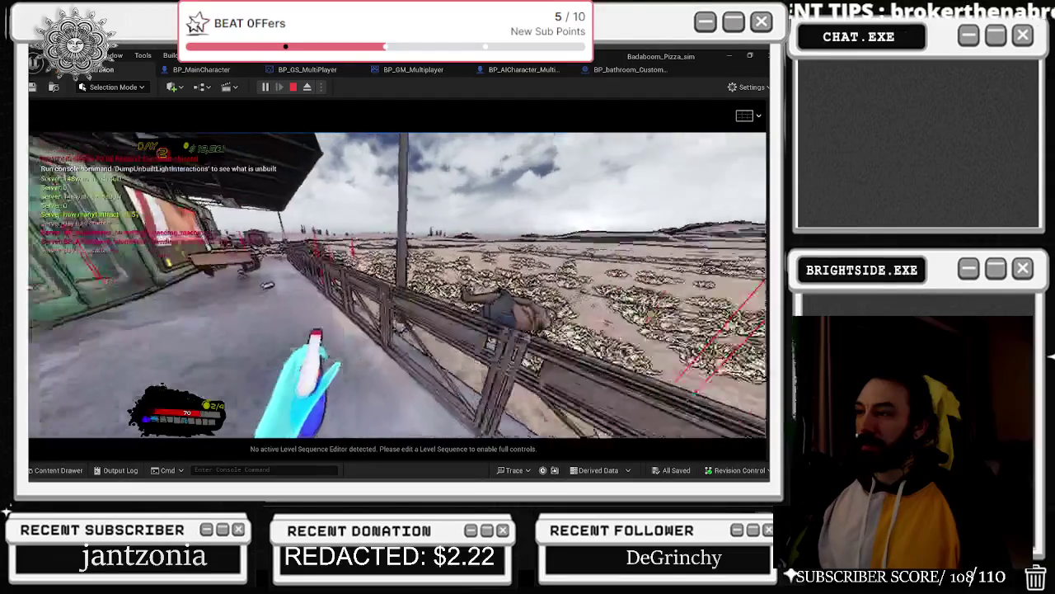
key(w)
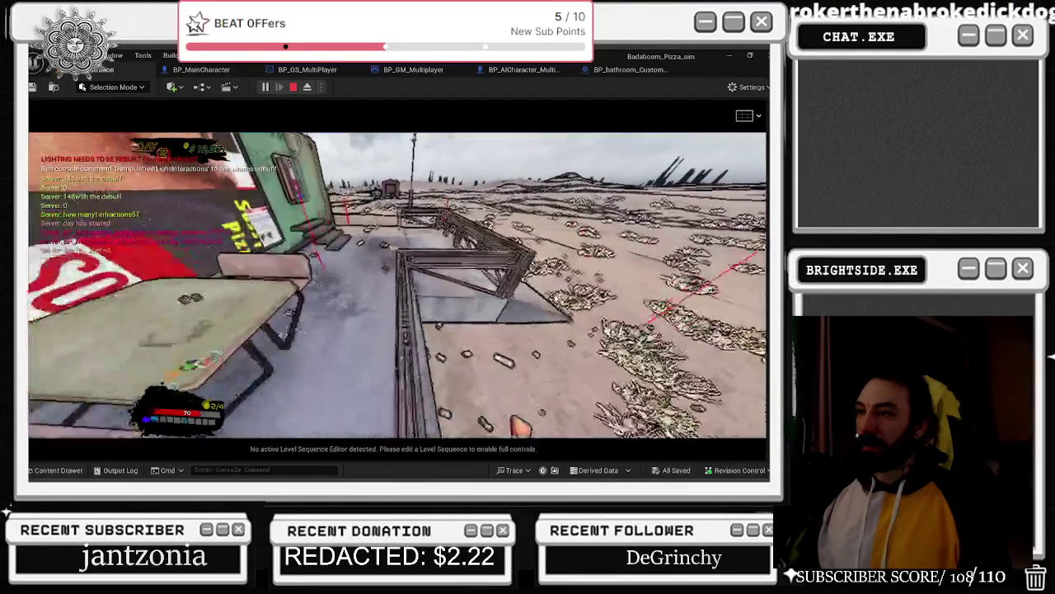
key(w)
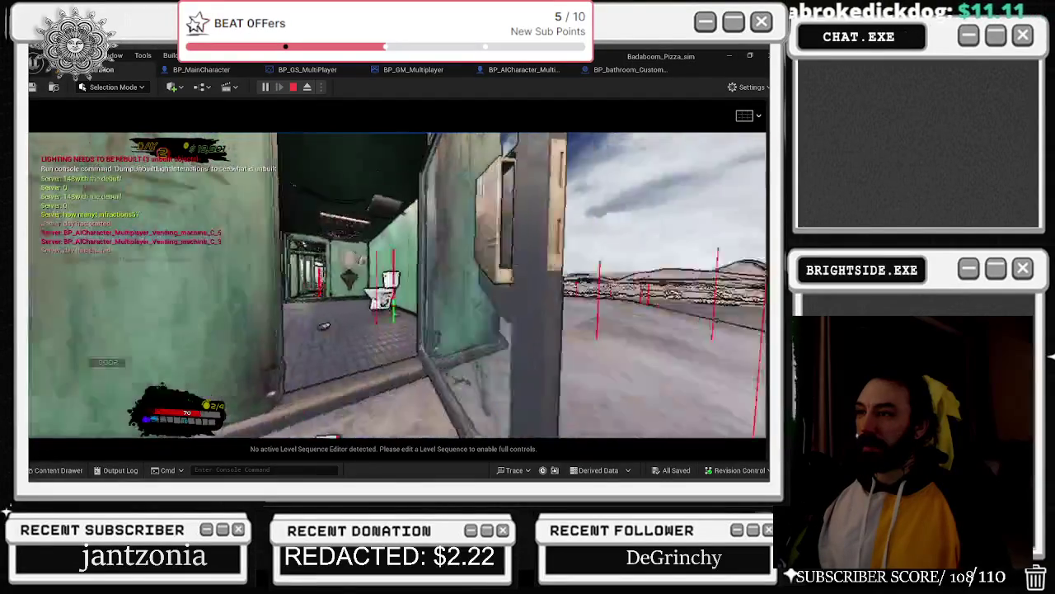
key(w)
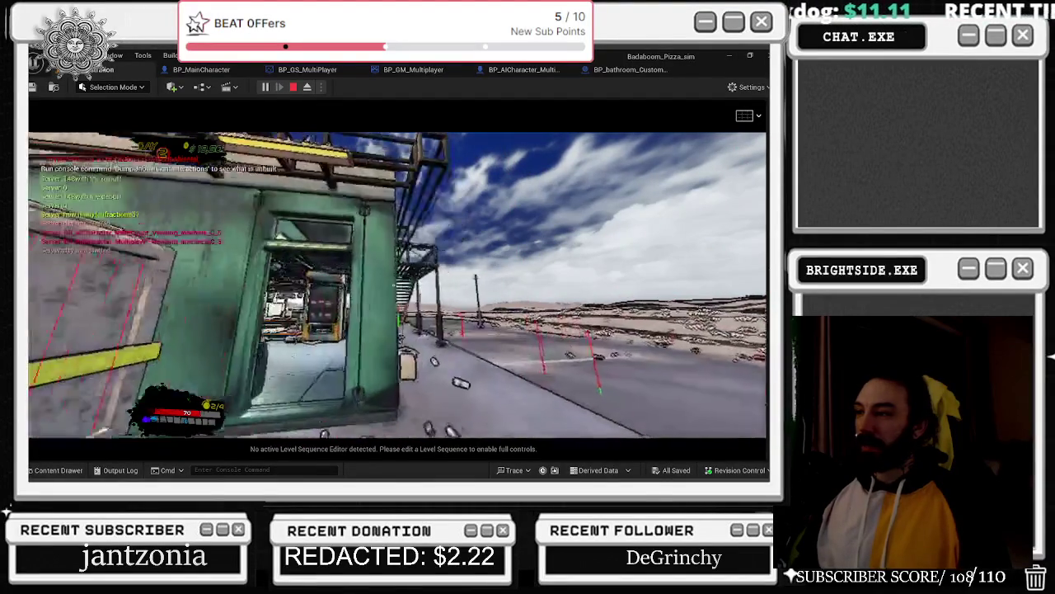
key(w)
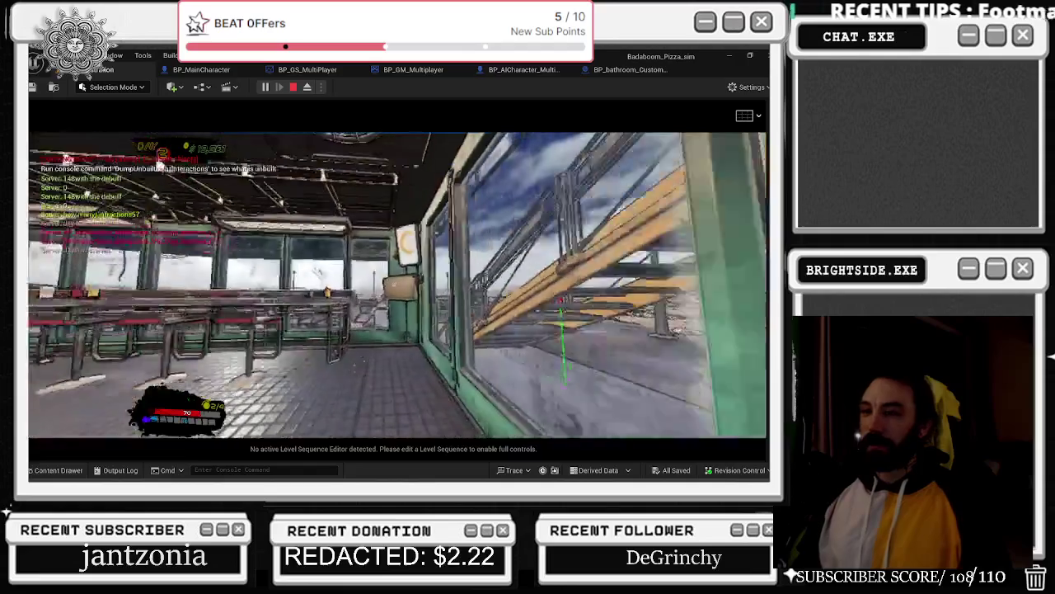
- View the shop rank screen from the in-game menu, then close it
key(w)
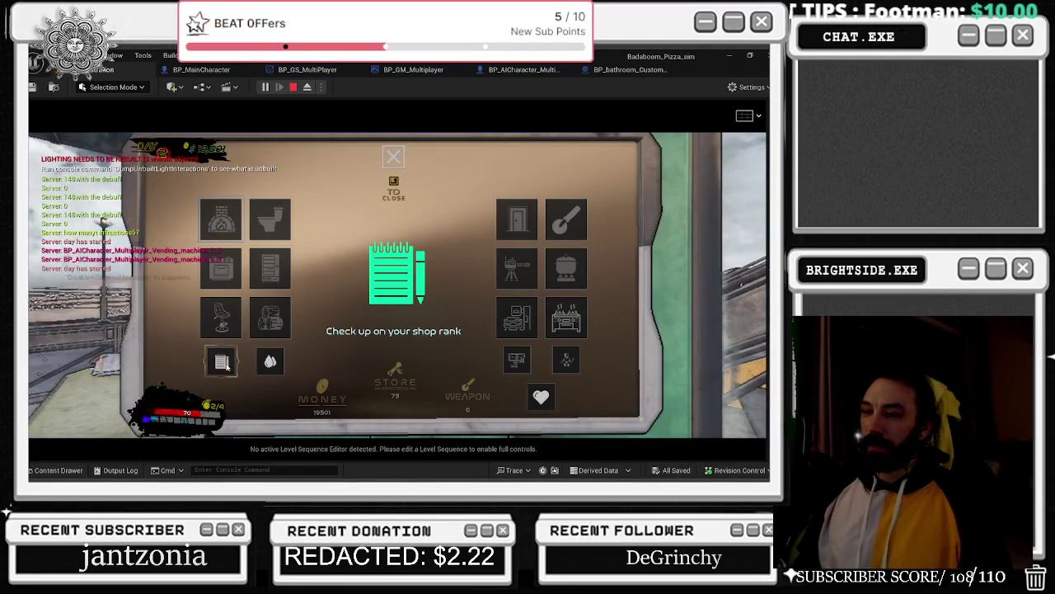
click(224, 365)
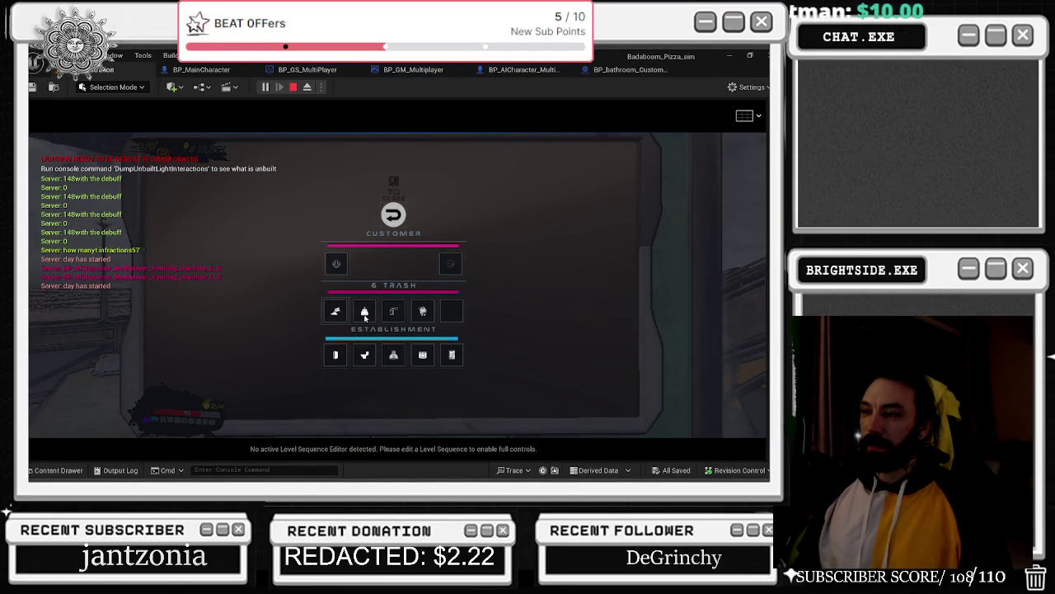
key(Escape)
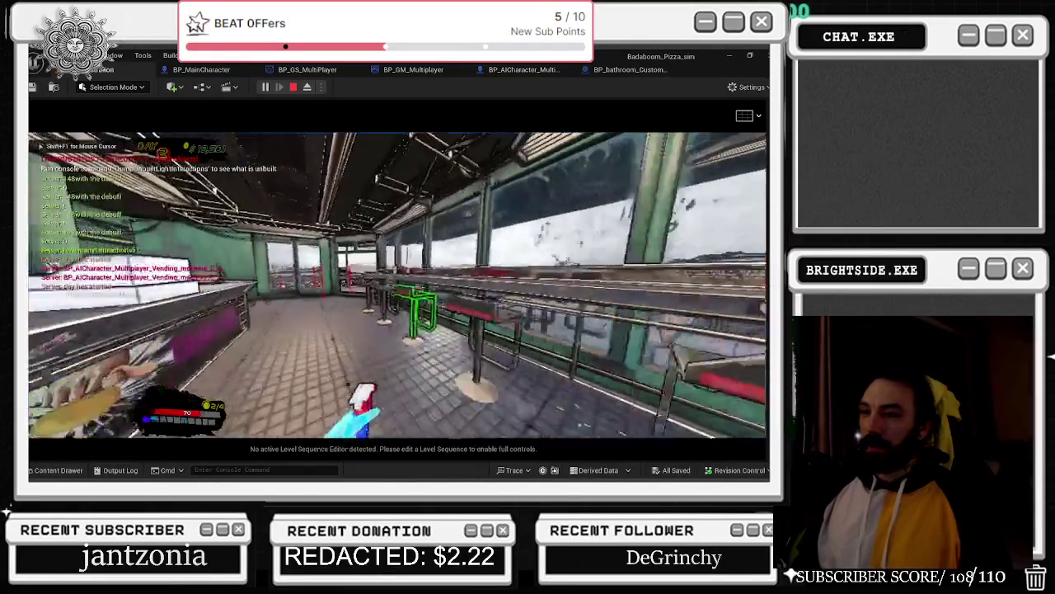
- Walk back off the rooftop, then release the mouse and open the level's actor list
key(w)
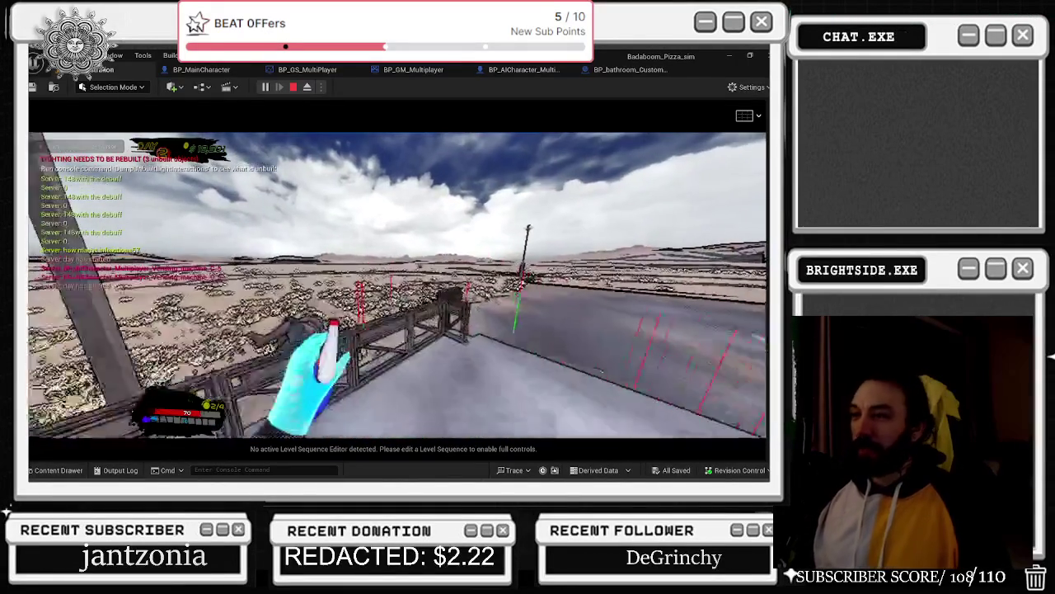
key(w)
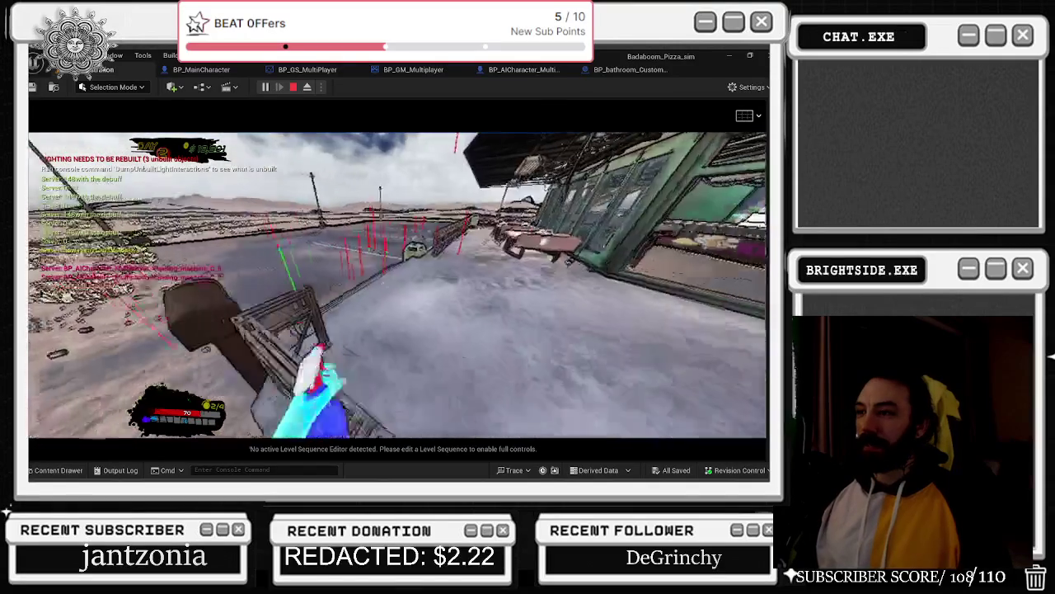
key(w)
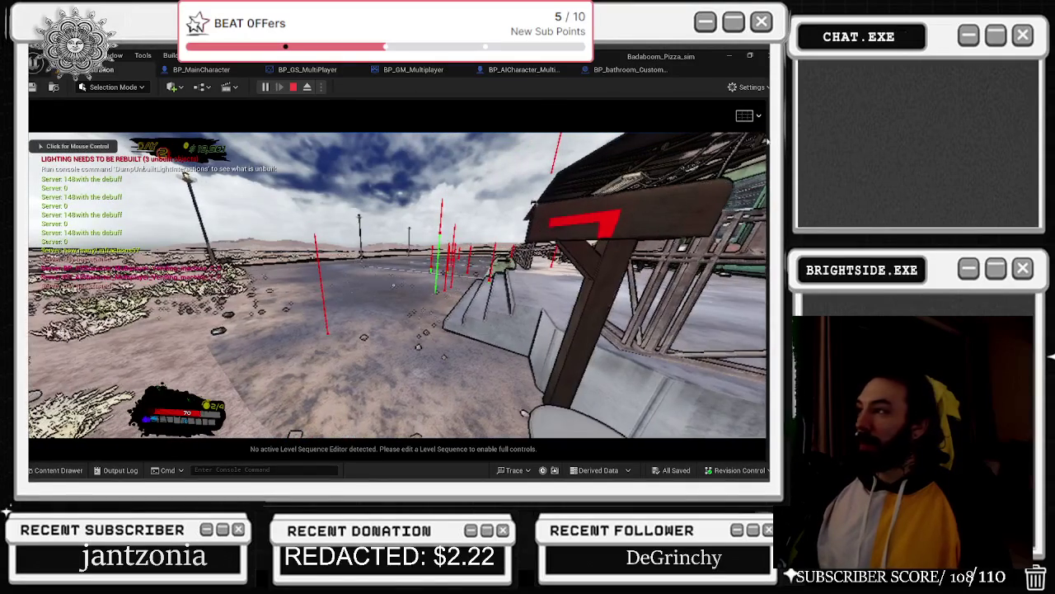
click(766, 202)
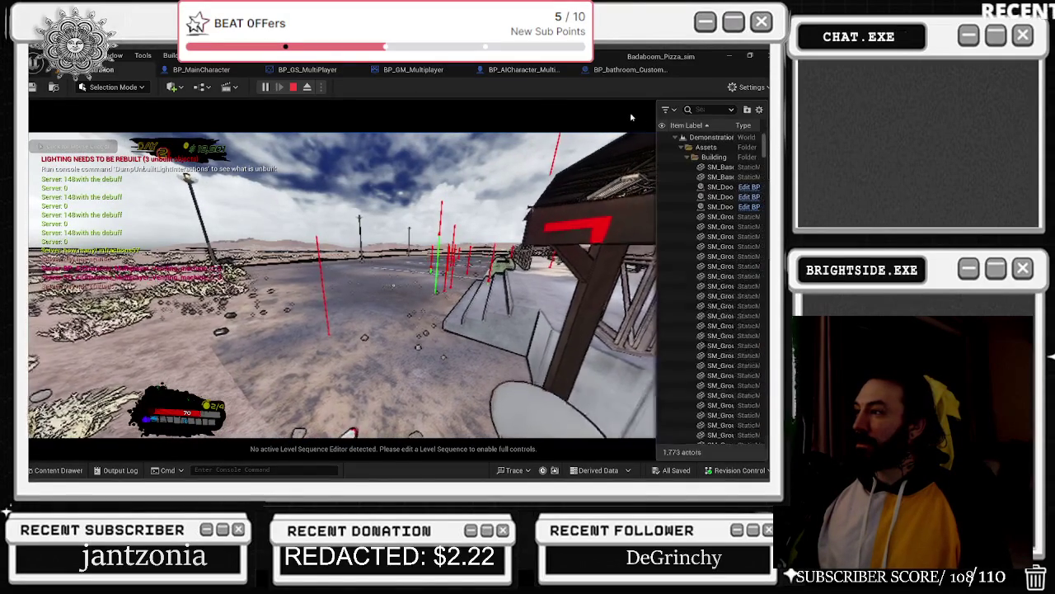
click(701, 110)
text(blood)
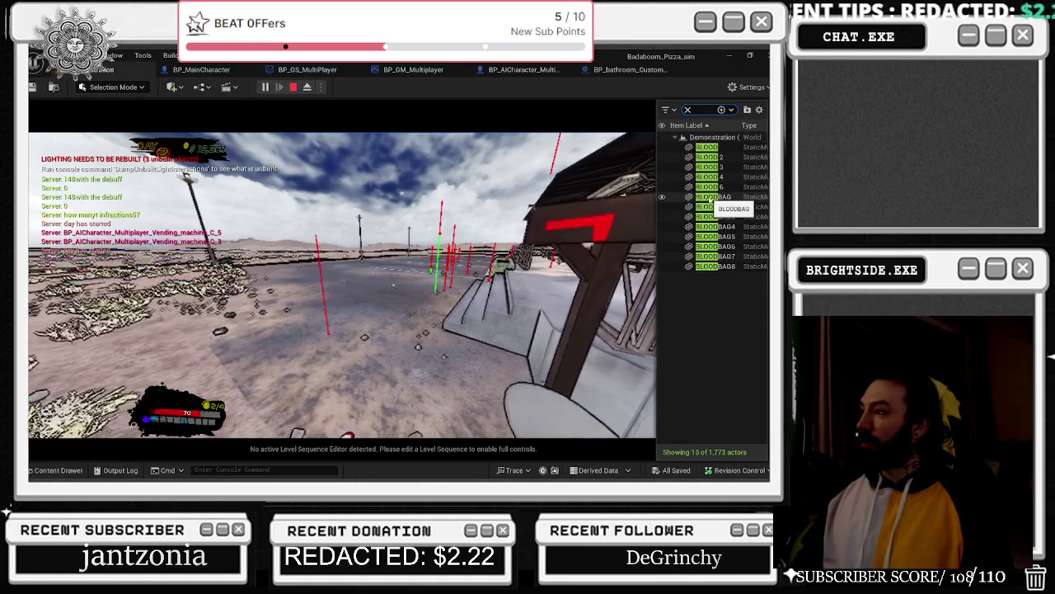
drag(655, 170, 567, 169)
key(BackSpace)
key(BackSpace)
key(BackSpace)
text(g)
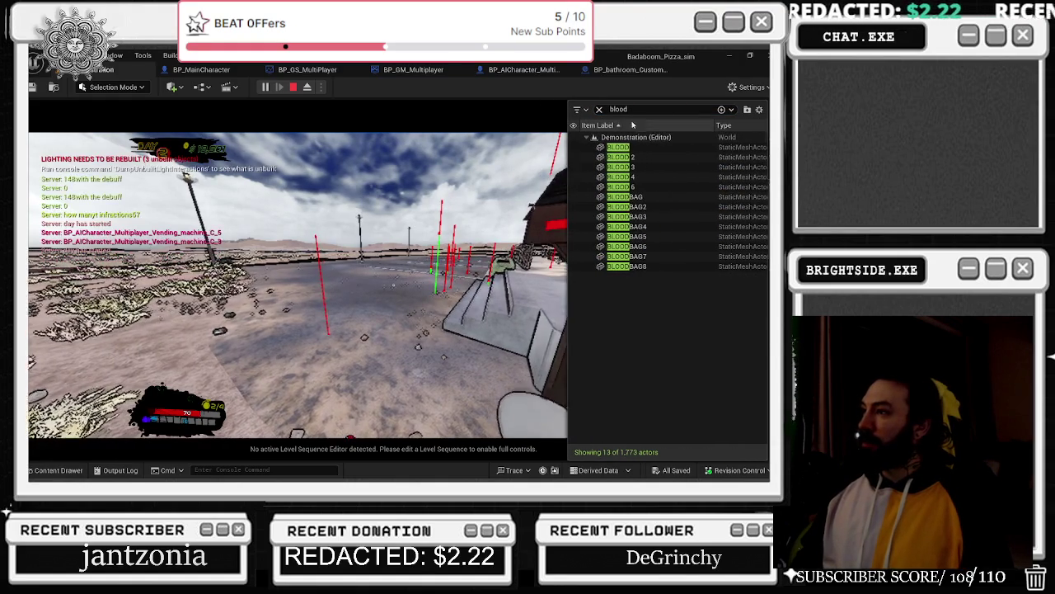
text(raff)
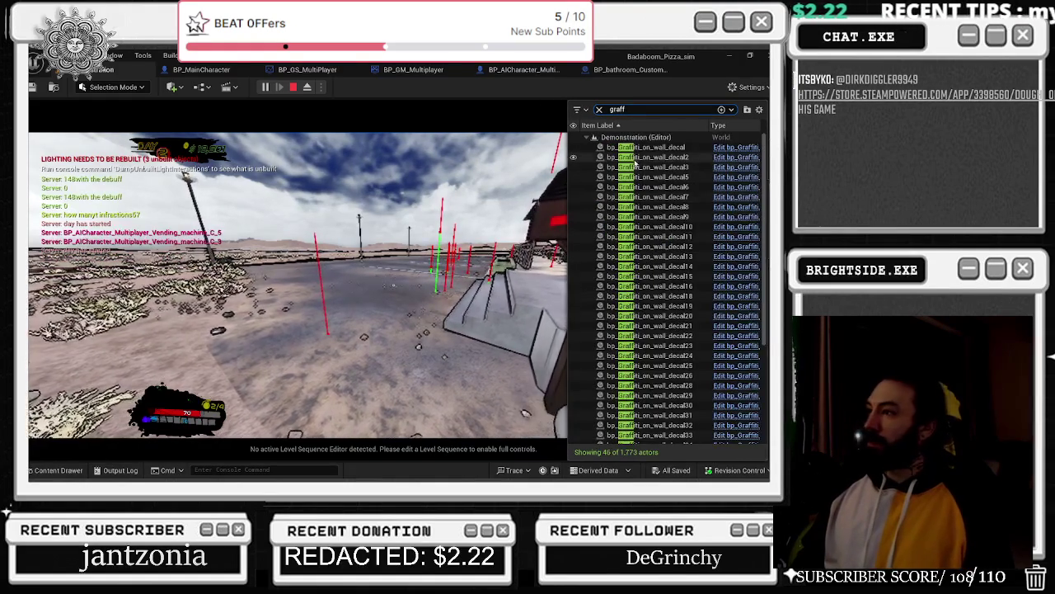
click(635, 149)
key(F8)
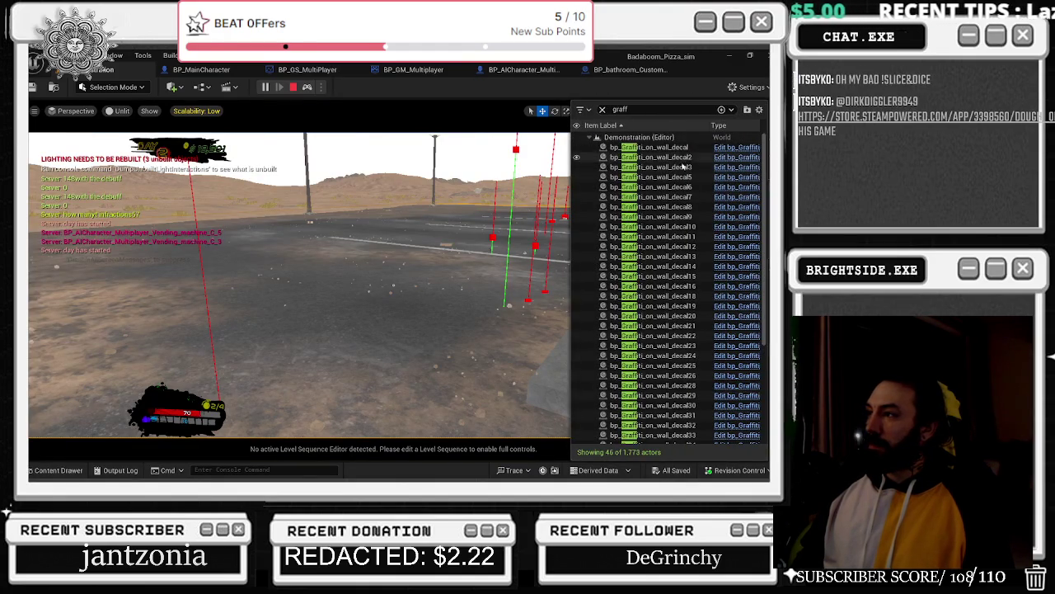
scroll(691, 279, down, 1)
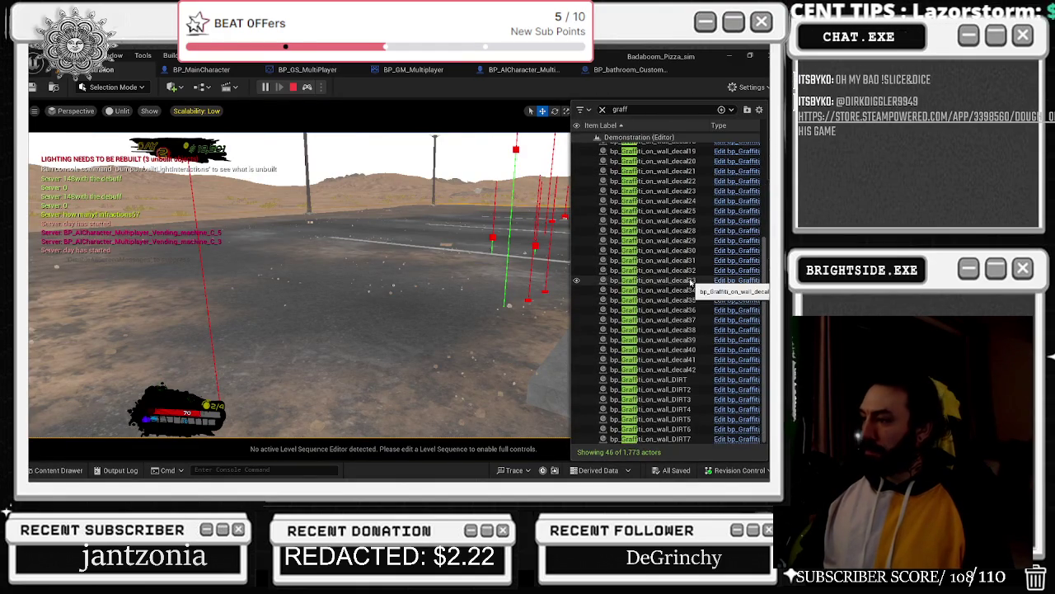
key(ctrl+a)
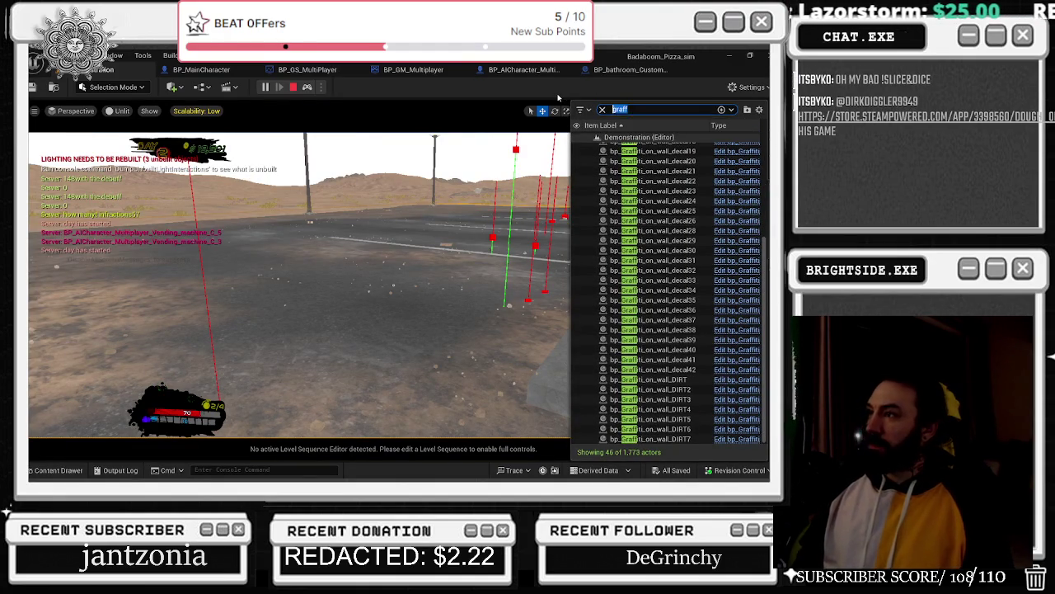
text(blood)
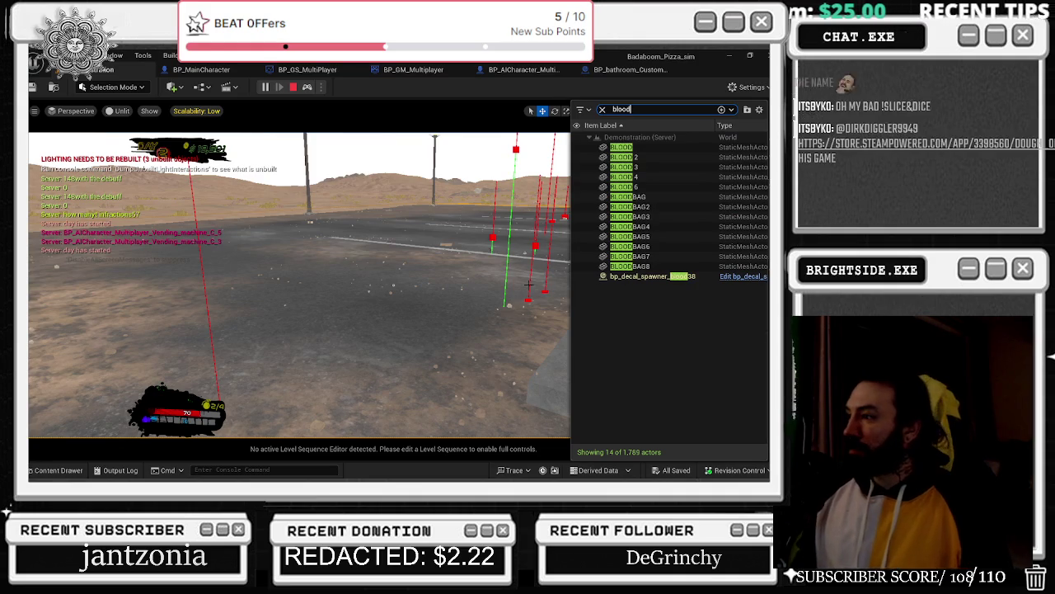
double_click(636, 278)
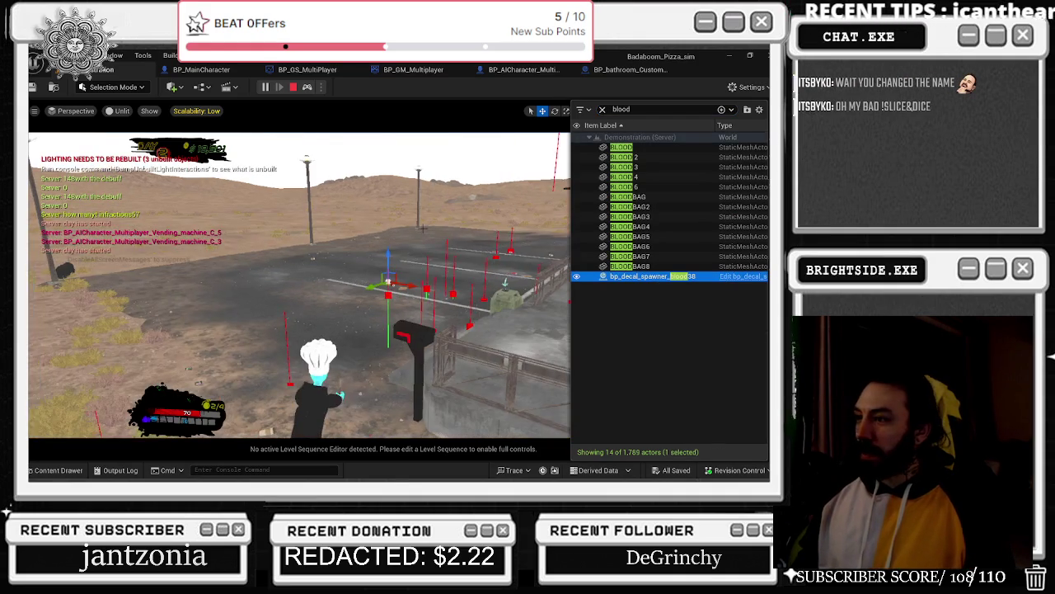
right_click(411, 253)
key(w)
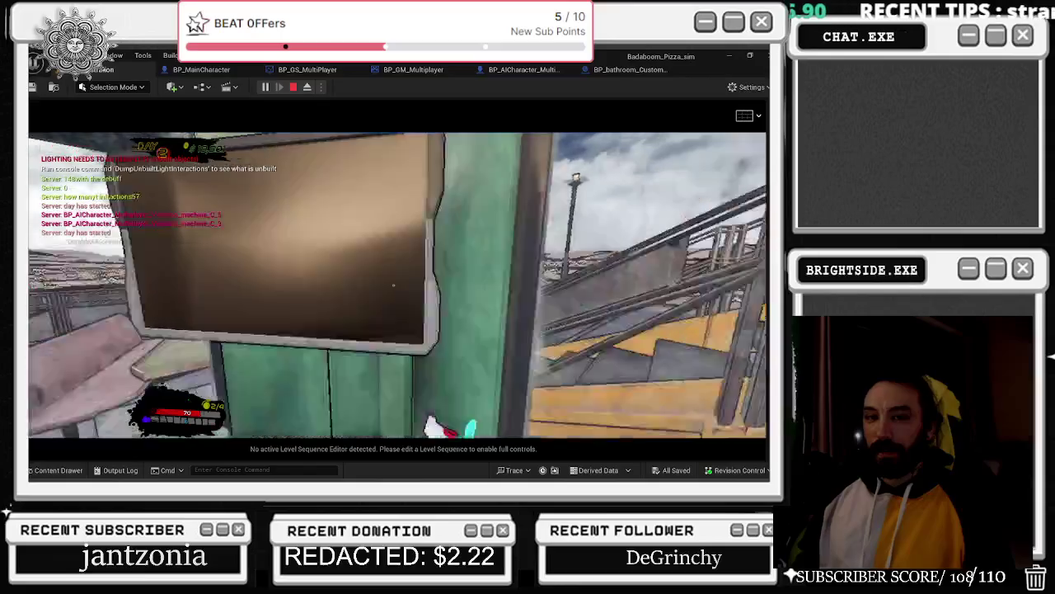
- Check the Customer, Trash and Establishment shop ranks from the kiosk's store menu
key(e)
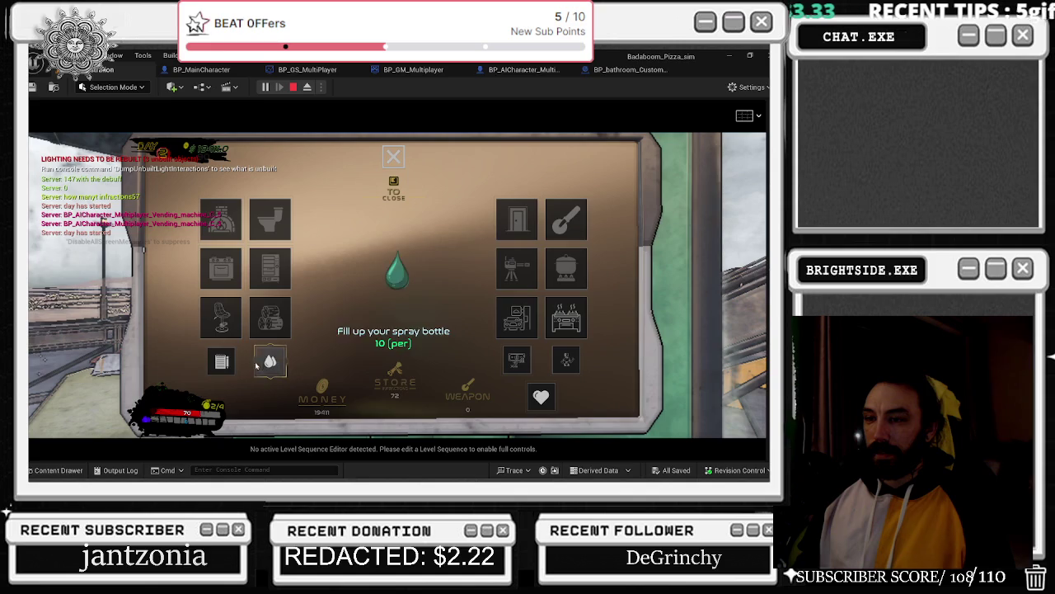
click(221, 361)
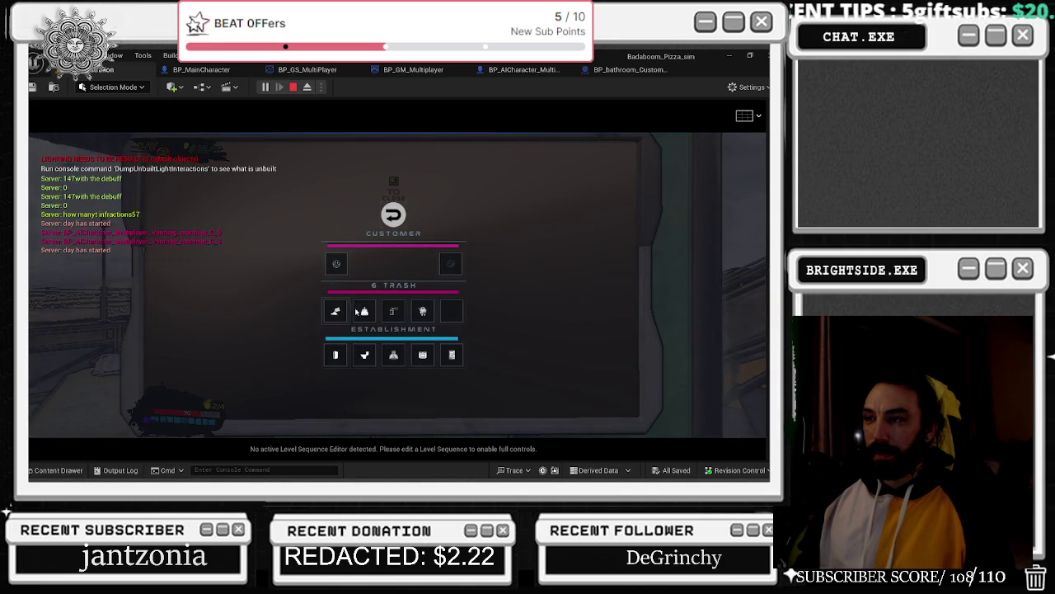
key(Escape)
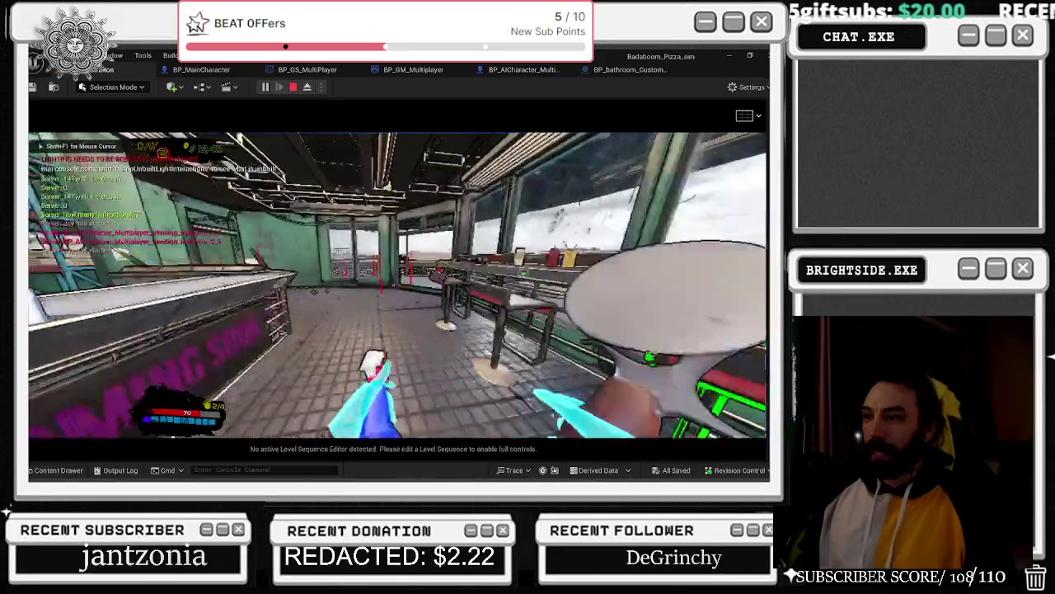
- Walk the player out the door and along the desert road
key(w)
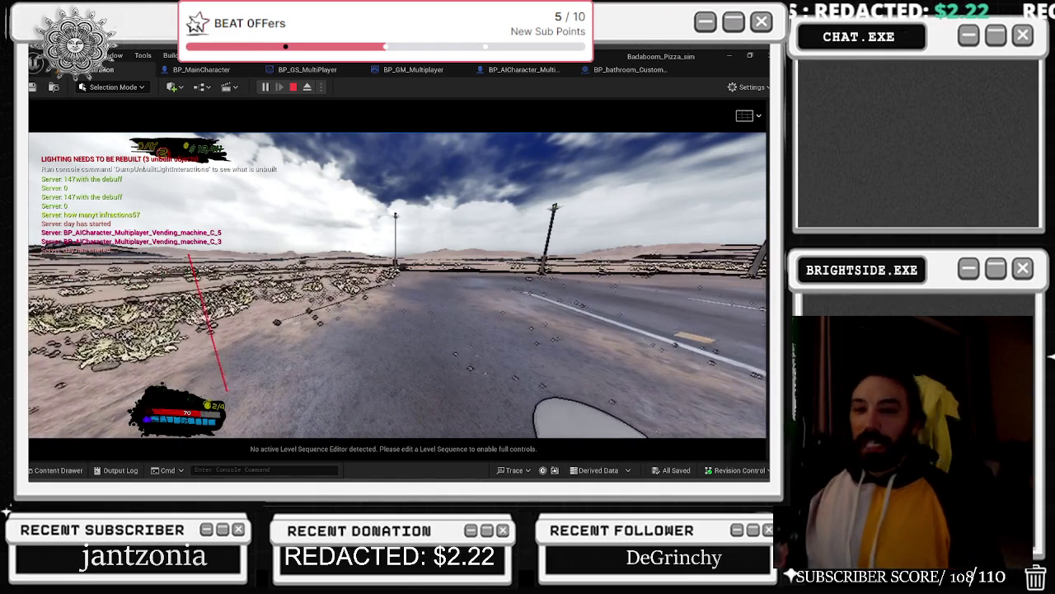
key(w)
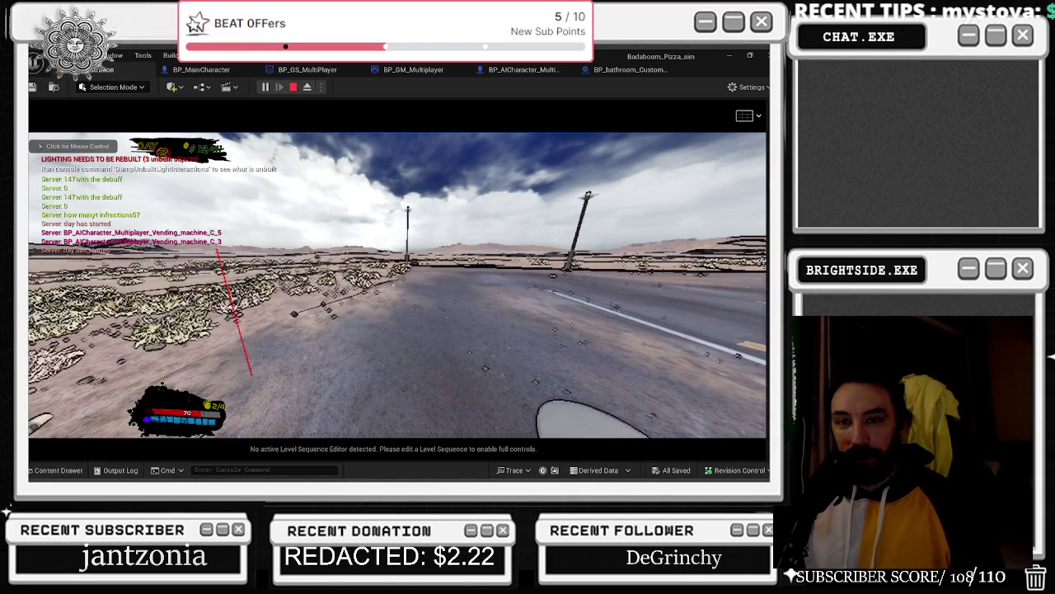
key(alt+Tab)
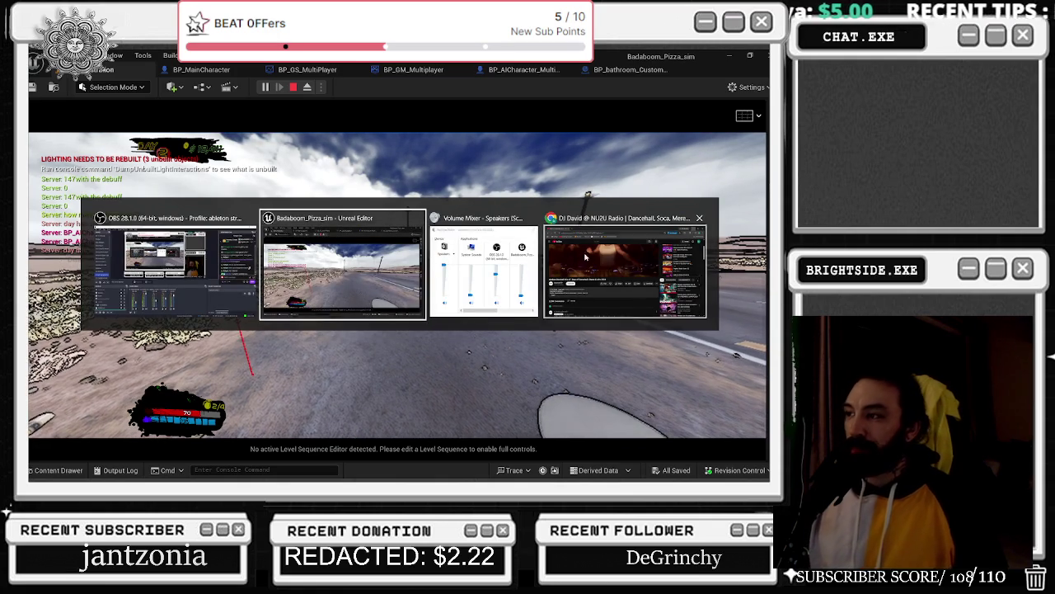
- Recapture the game view and walk back into the kiosk to face its wall panel
click(398, 272)
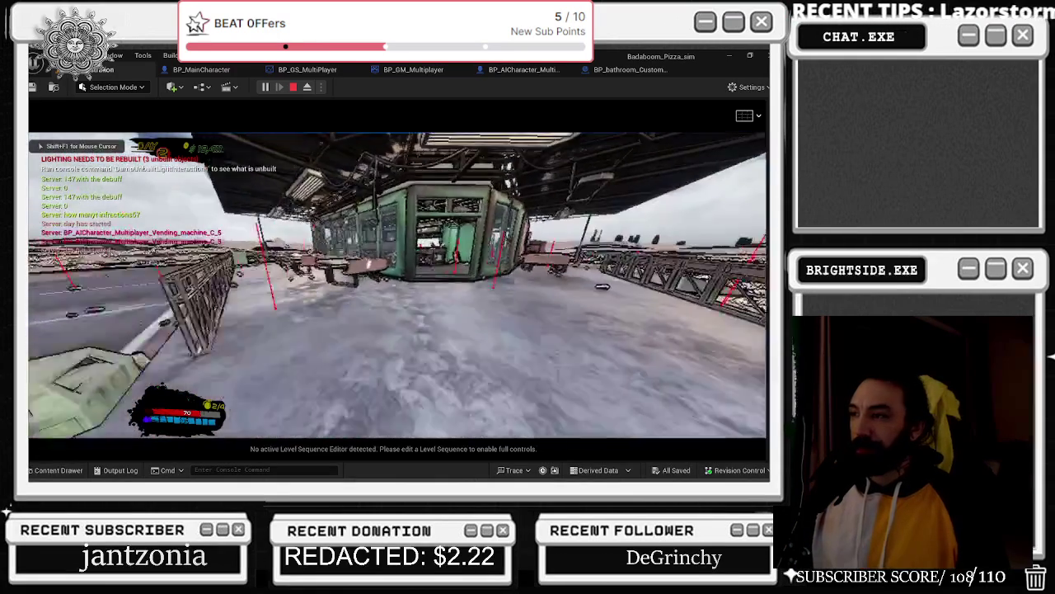
key(w)
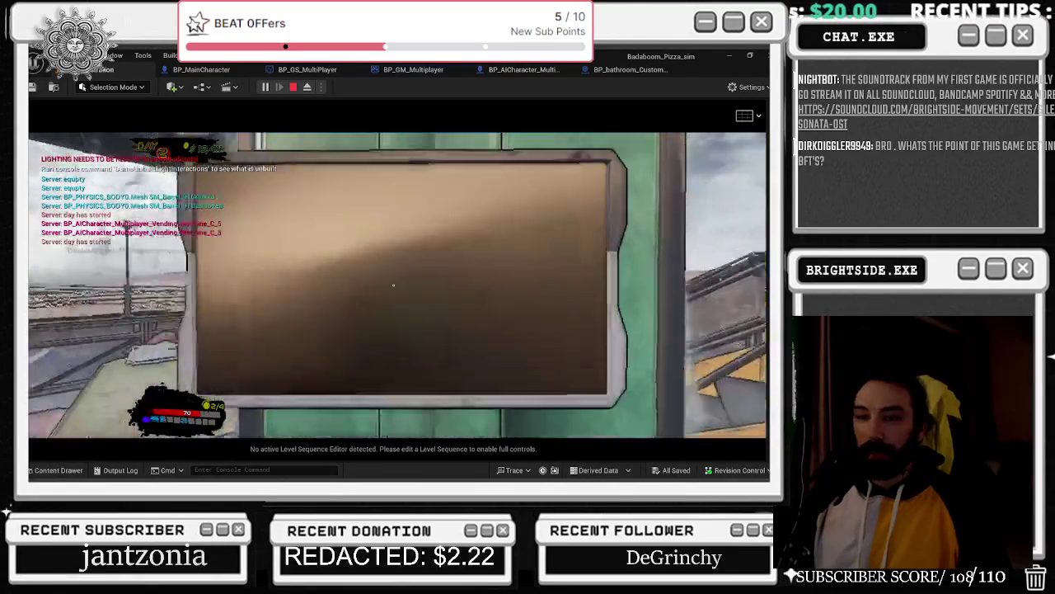
- Open the kiosk's shop rank panel three times to compare Customer, Trash, Graffiti, Cosmetics and Establishment ratings
key(e)
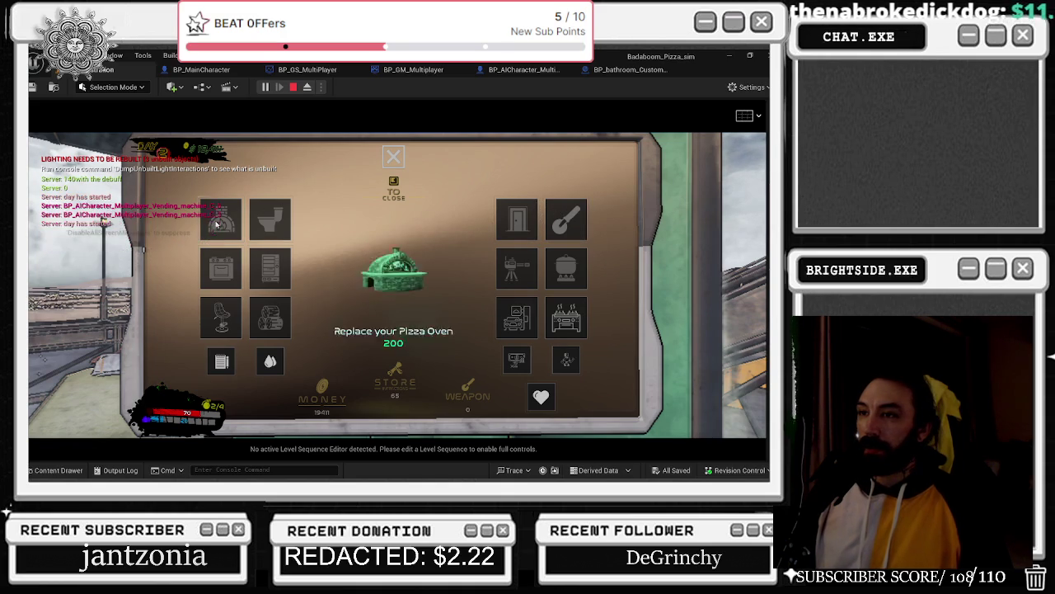
click(227, 368)
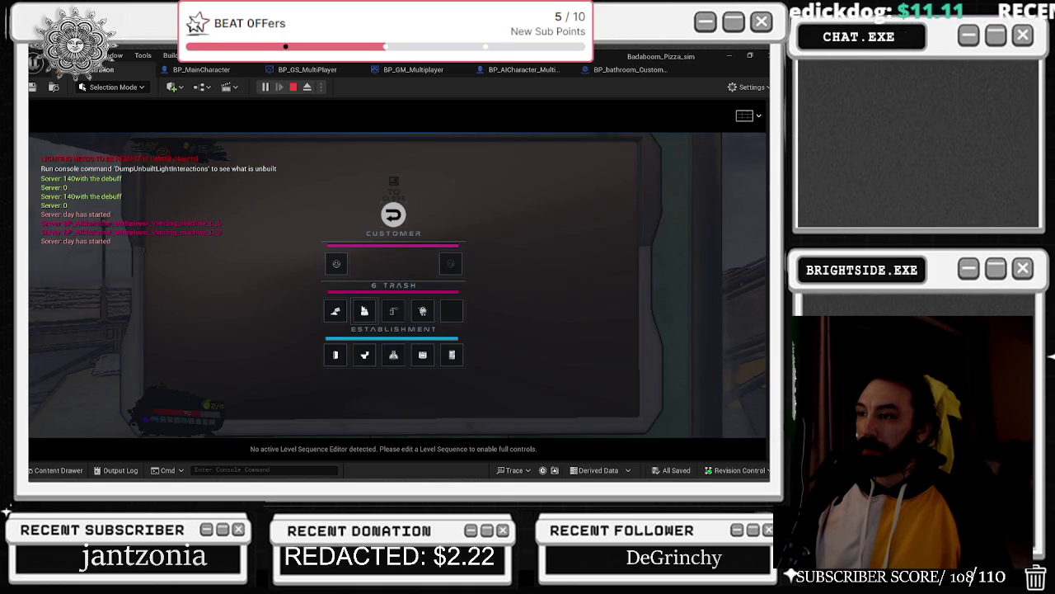
key(e)
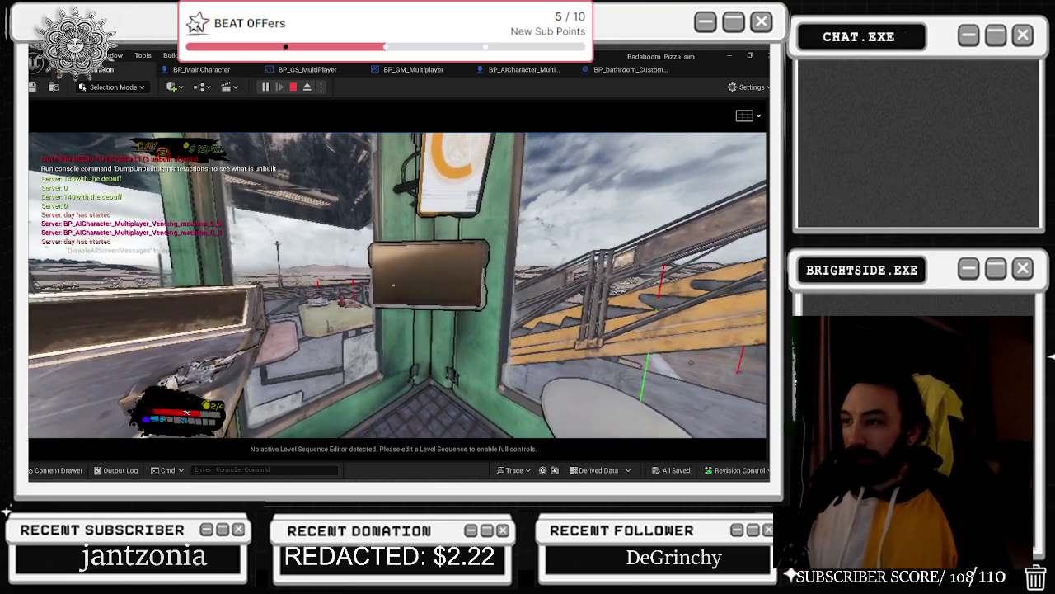
click(393, 285)
key(e)
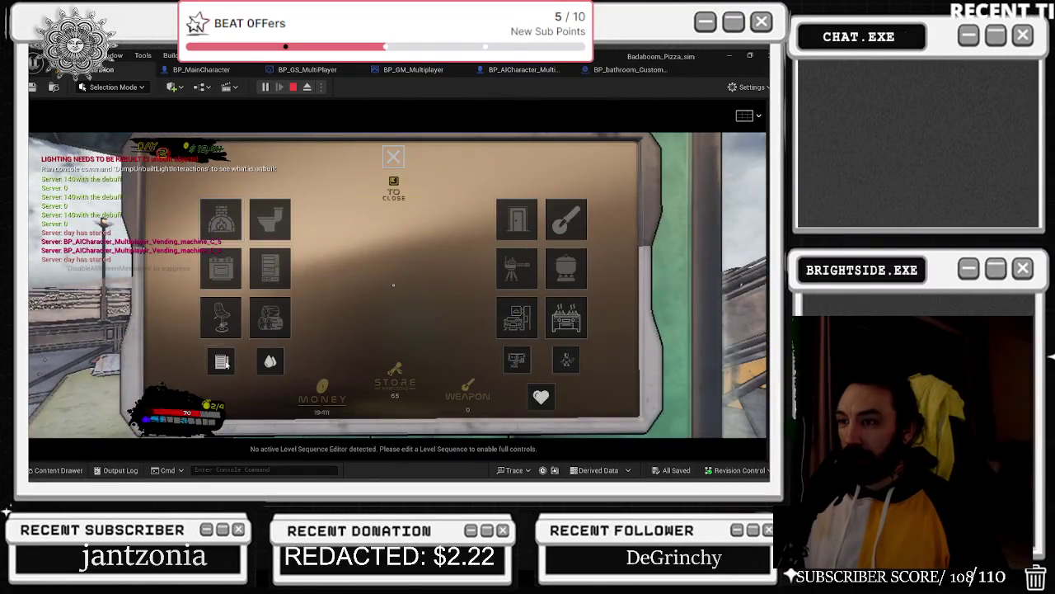
click(222, 361)
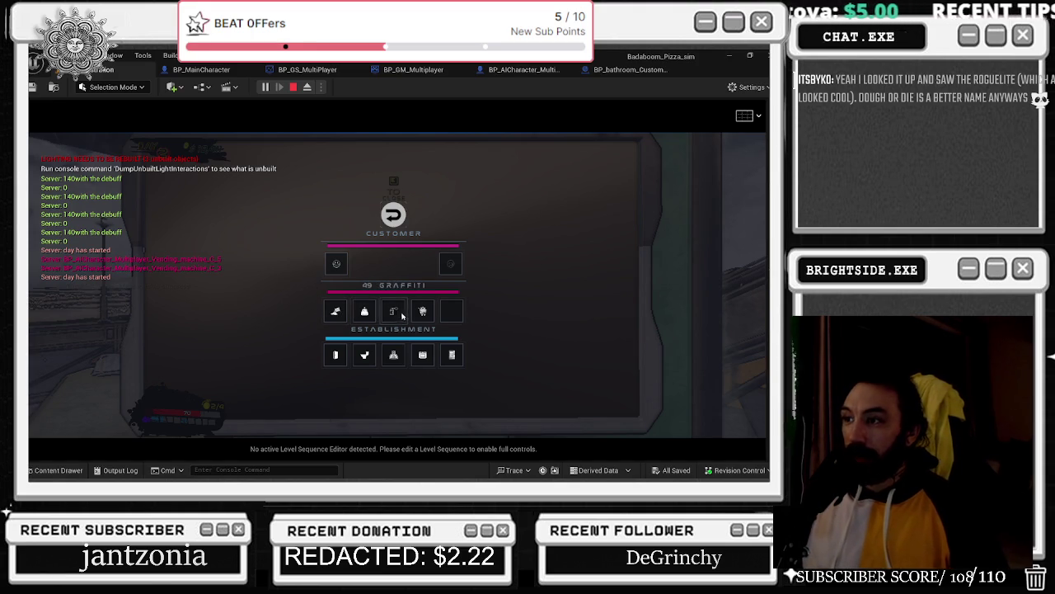
click(394, 214)
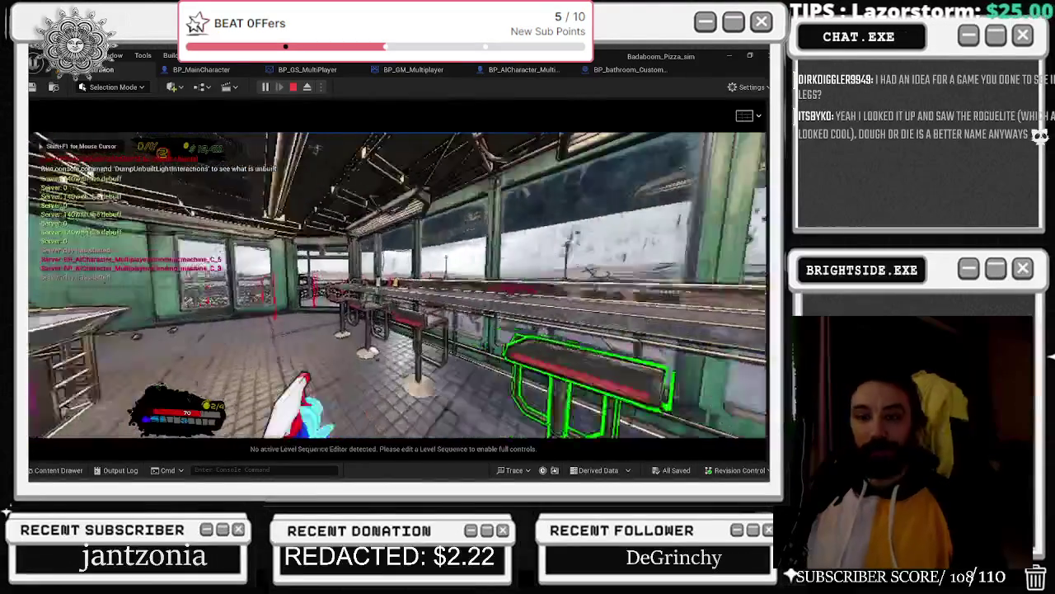
key(e)
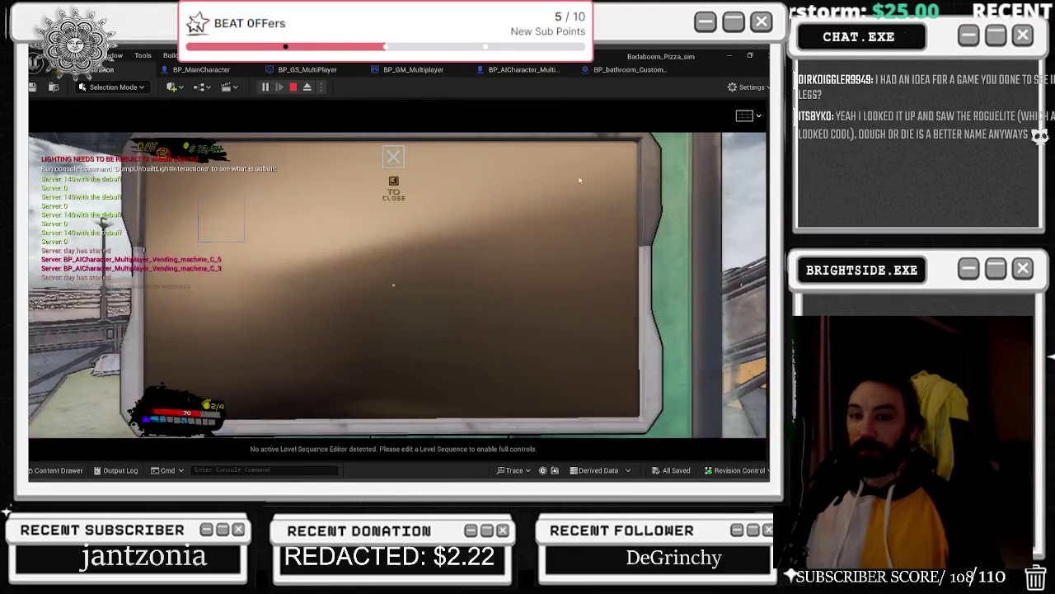
click(220, 359)
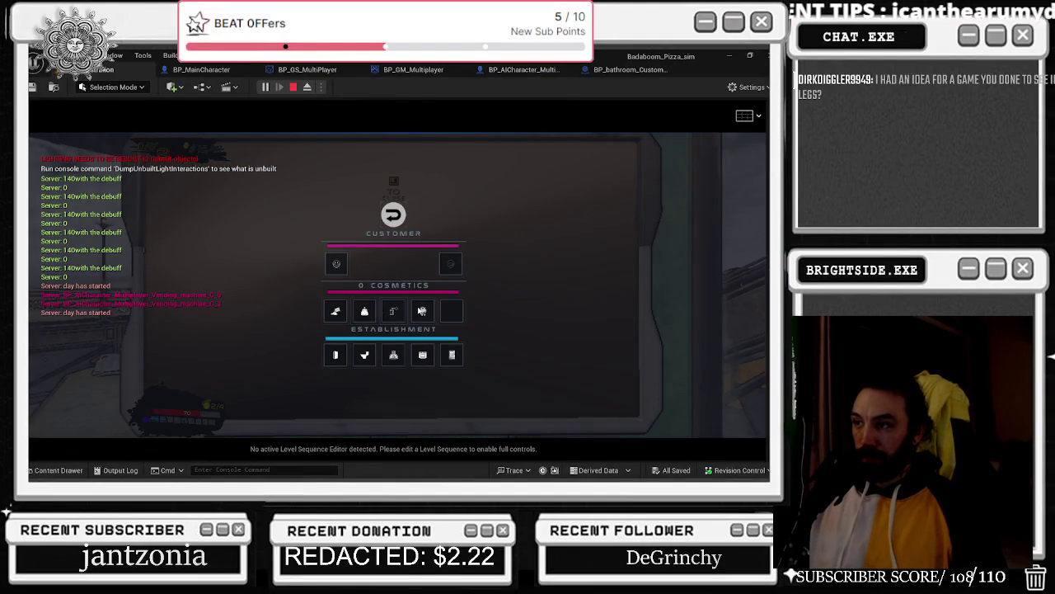
click(395, 311)
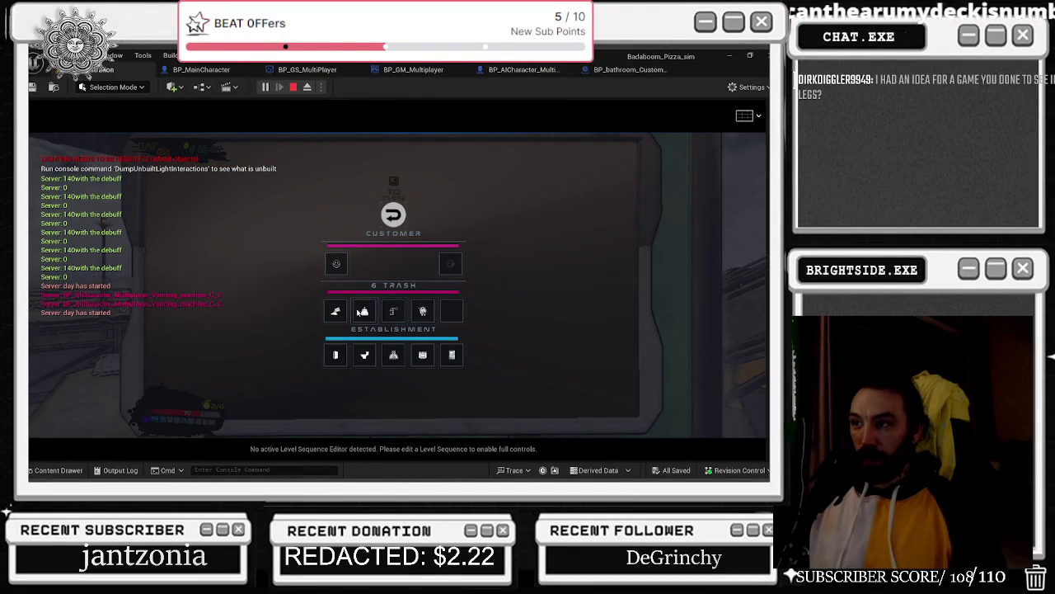
key(w)
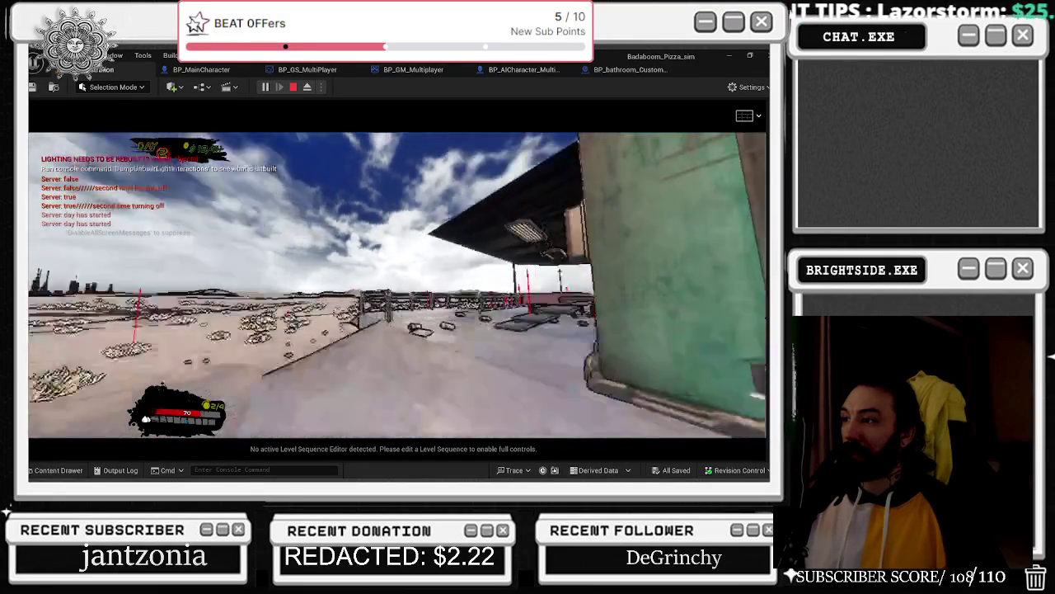
- Switch back to the editor and open the BP_bathroom_Customer Event Graph
key(alt+Tab)
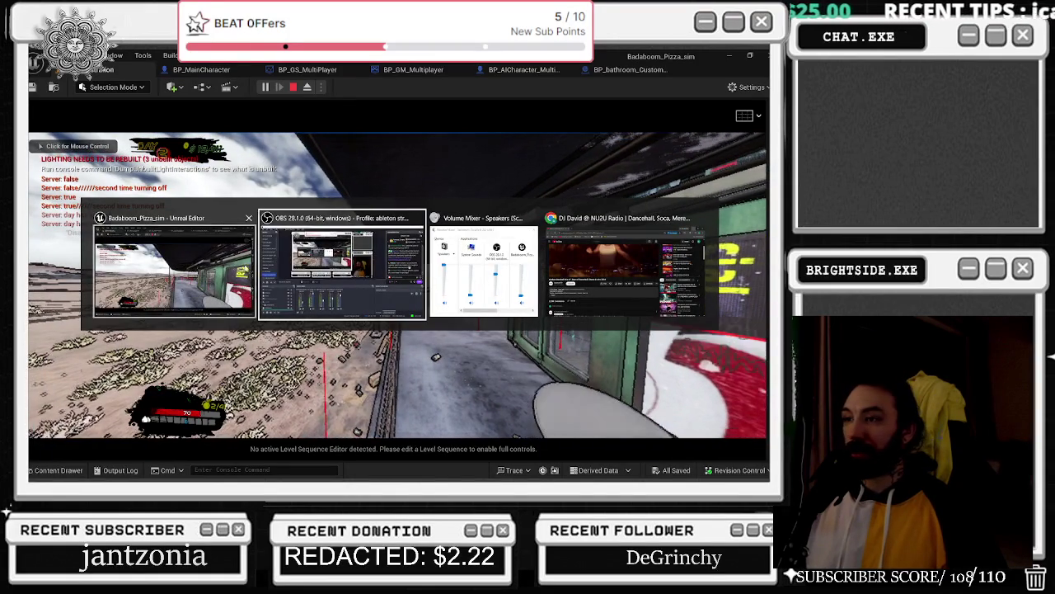
click(173, 264)
click(647, 71)
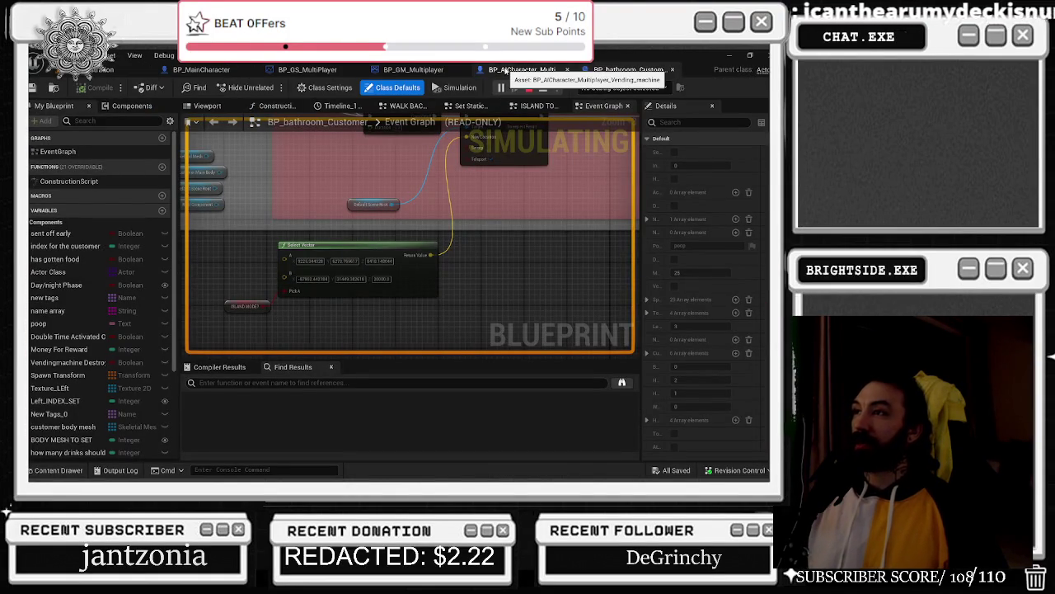
- Open the vending machine AI's Event Graph and pan across its nodes
click(504, 71)
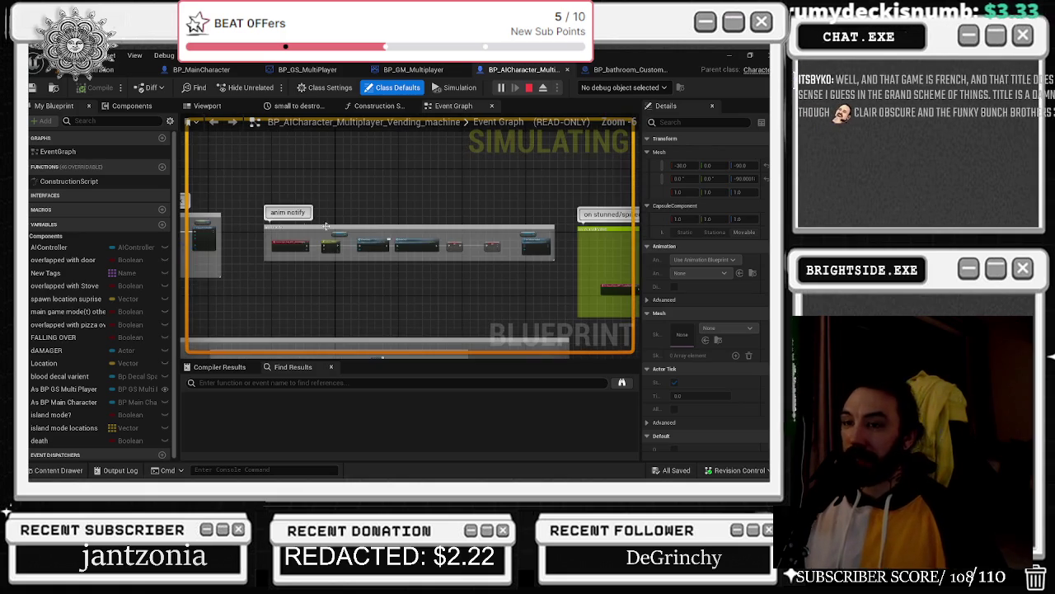
scroll(327, 225, down, 5)
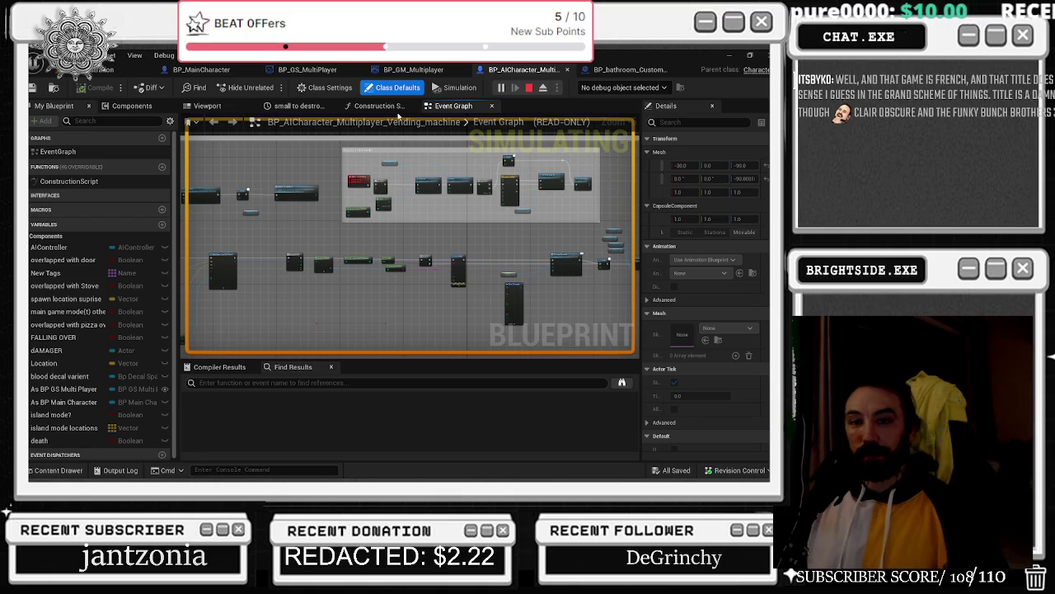
drag(352, 254, 499, 249)
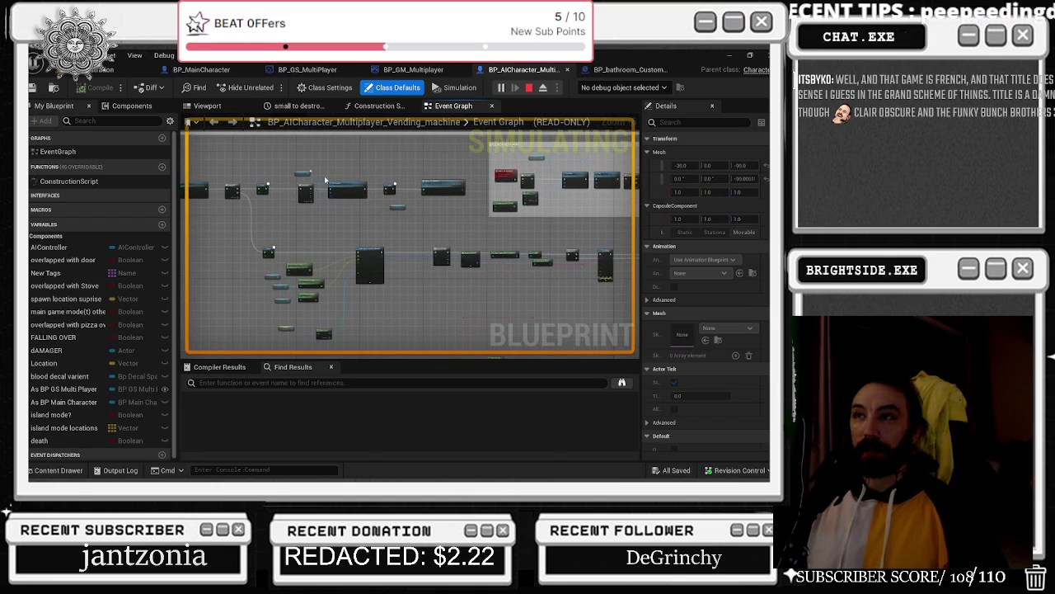
click(116, 71)
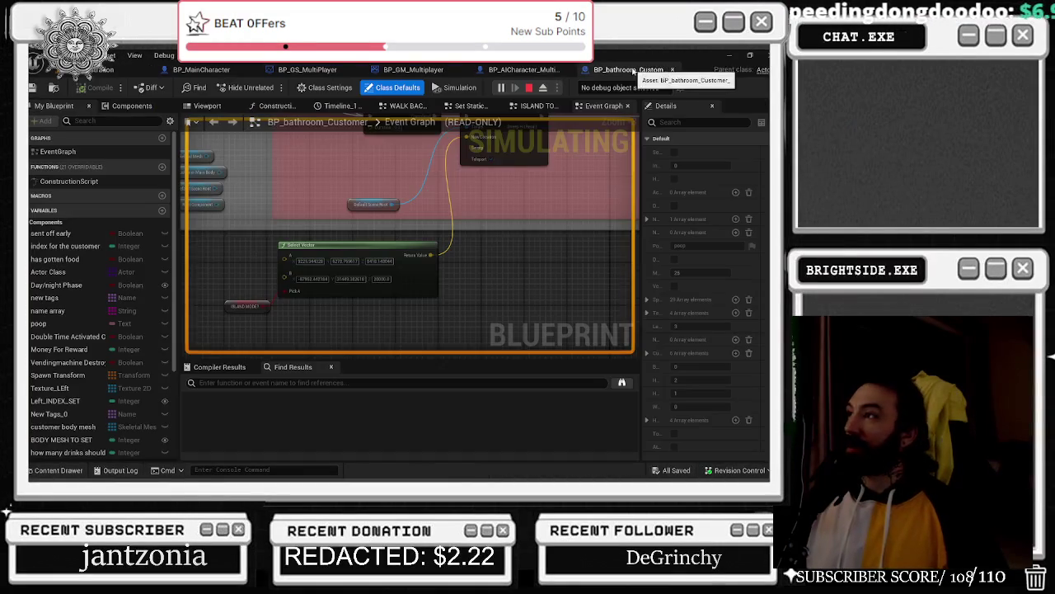
- Inspect BP_bathroom_Customer's Select Vector nodes and BP_MainCharacter's Debug Key events
click(631, 69)
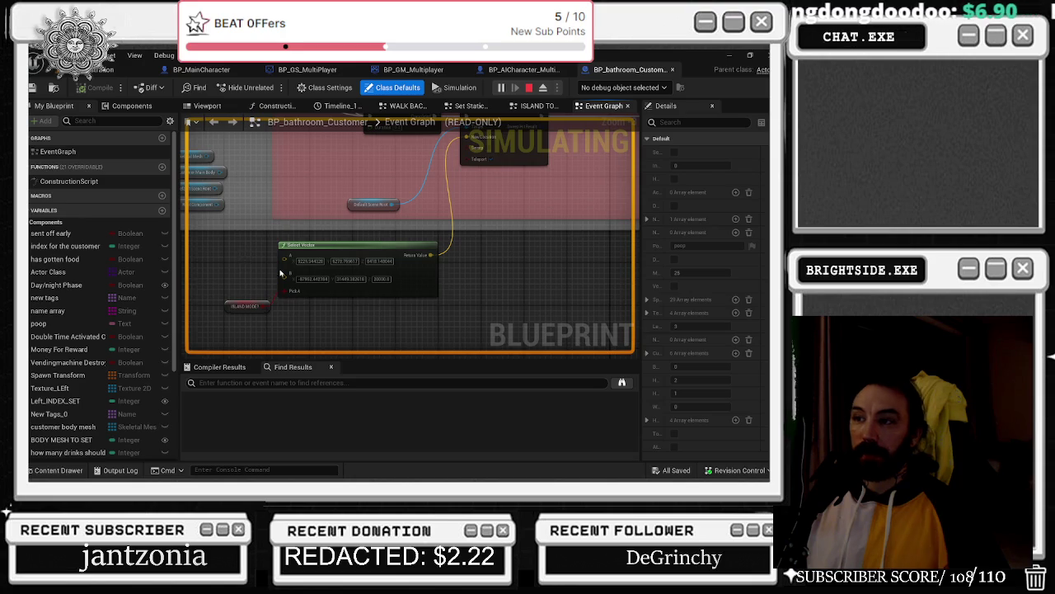
drag(281, 273, 248, 312)
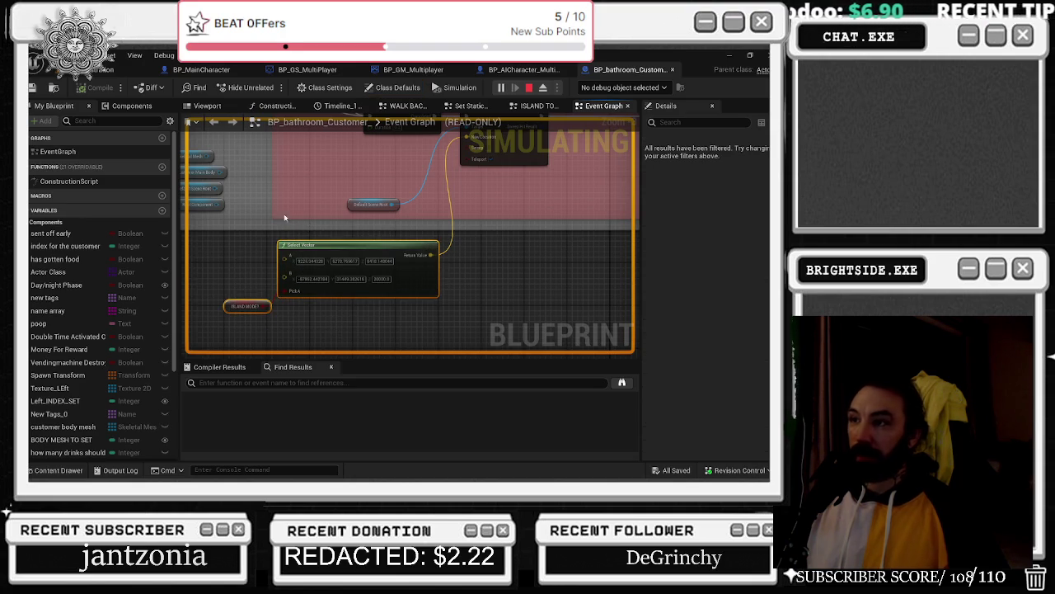
click(201, 69)
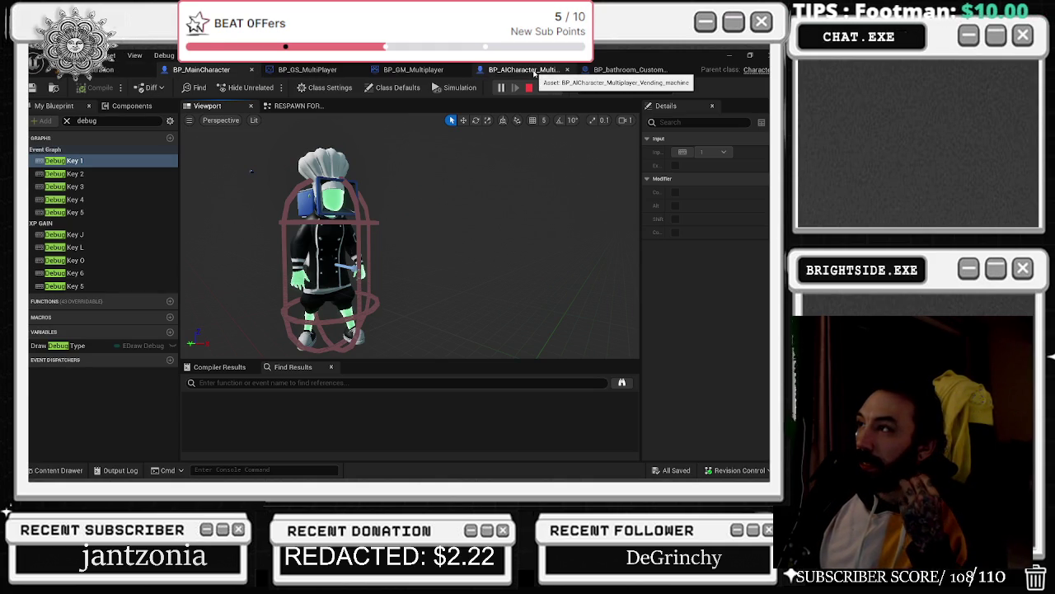
click(536, 73)
- Pan the vending graph to the Delay node after the trace, then switch to the browser
scroll(388, 305, up, 4)
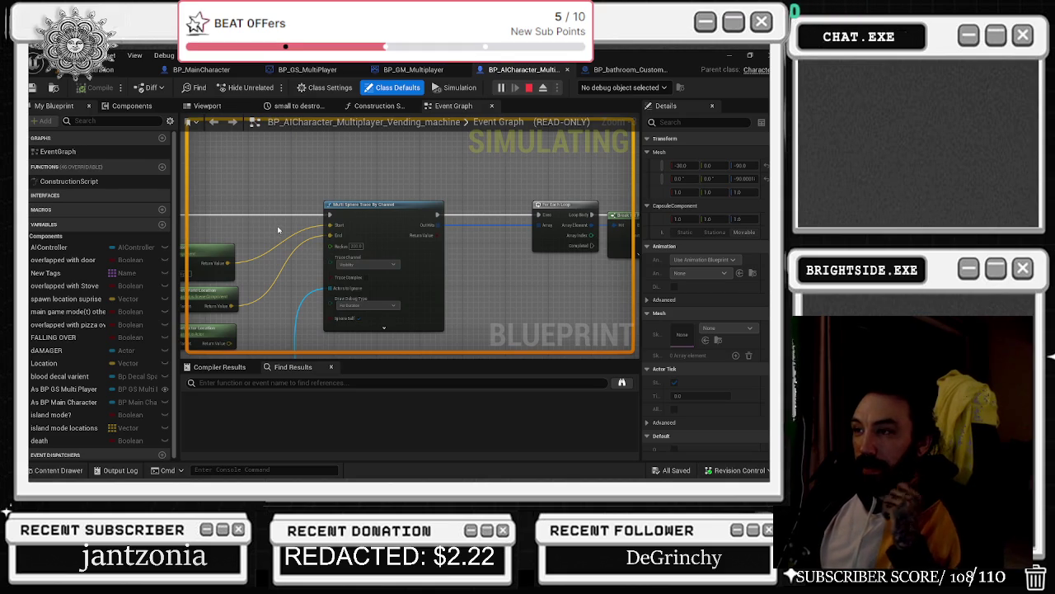
drag(270, 227, 415, 228)
key(alt+Tab)
key(alt+Tab)
click(588, 307)
- Dismiss the window switcher and reopen the BP_AICharacter_Multiplayer_Vending_machine Event Graph
key(alt+Tab)
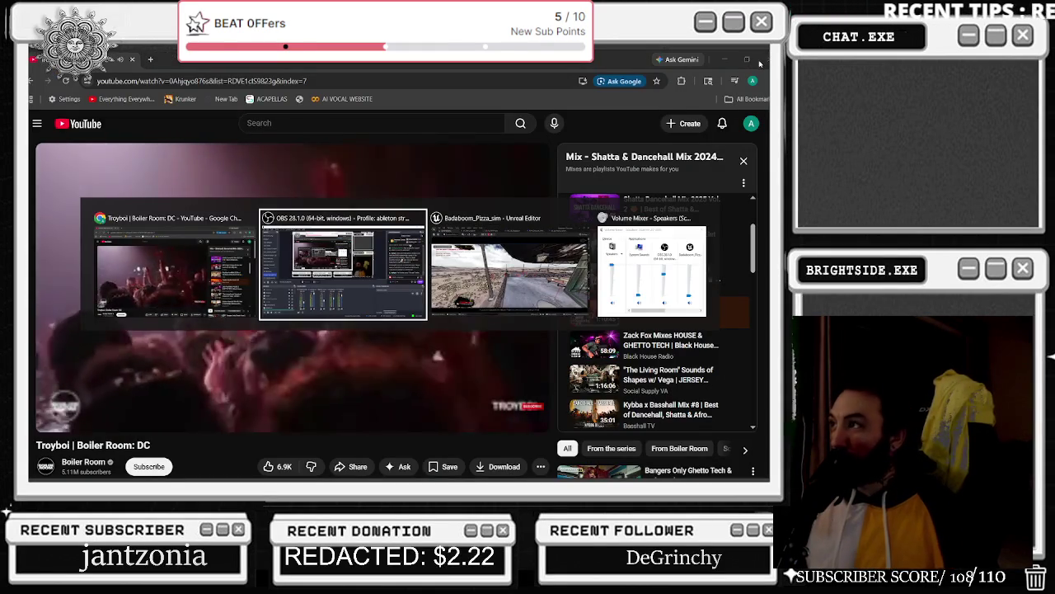
key(Escape)
key(alt+Tab)
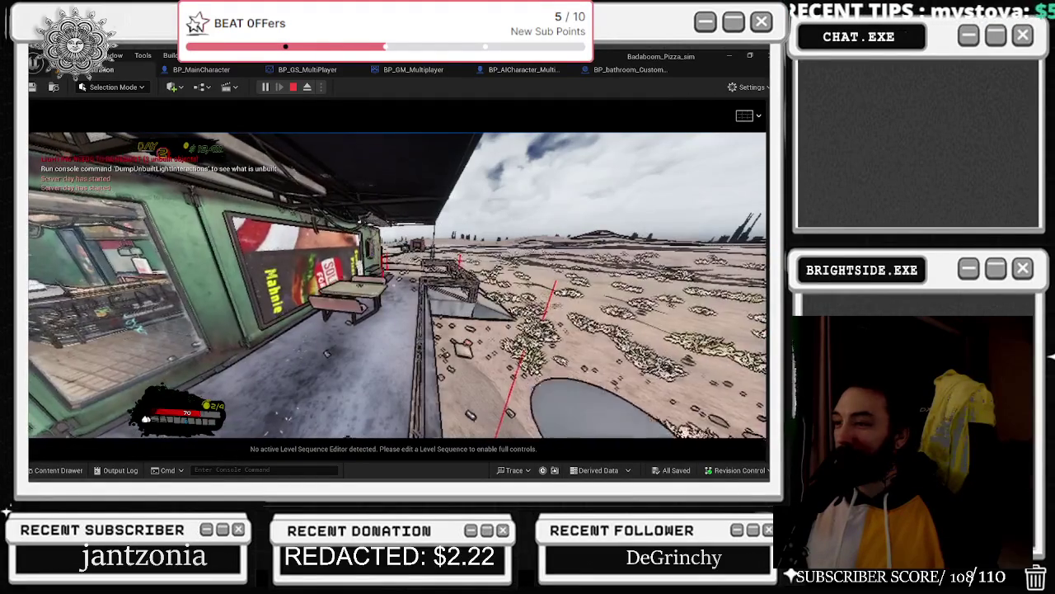
key(alt+Tab)
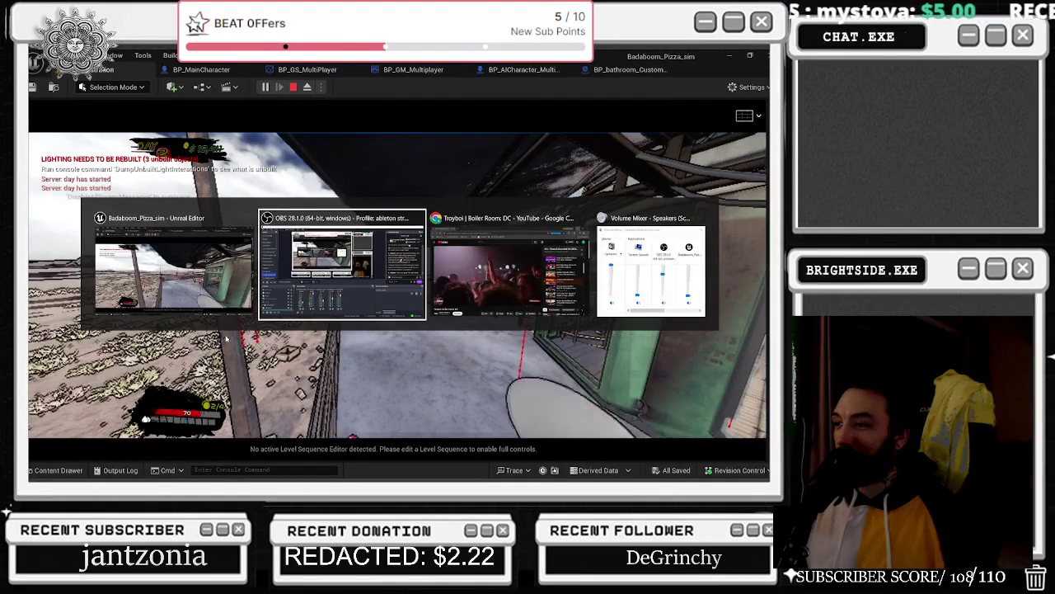
click(194, 264)
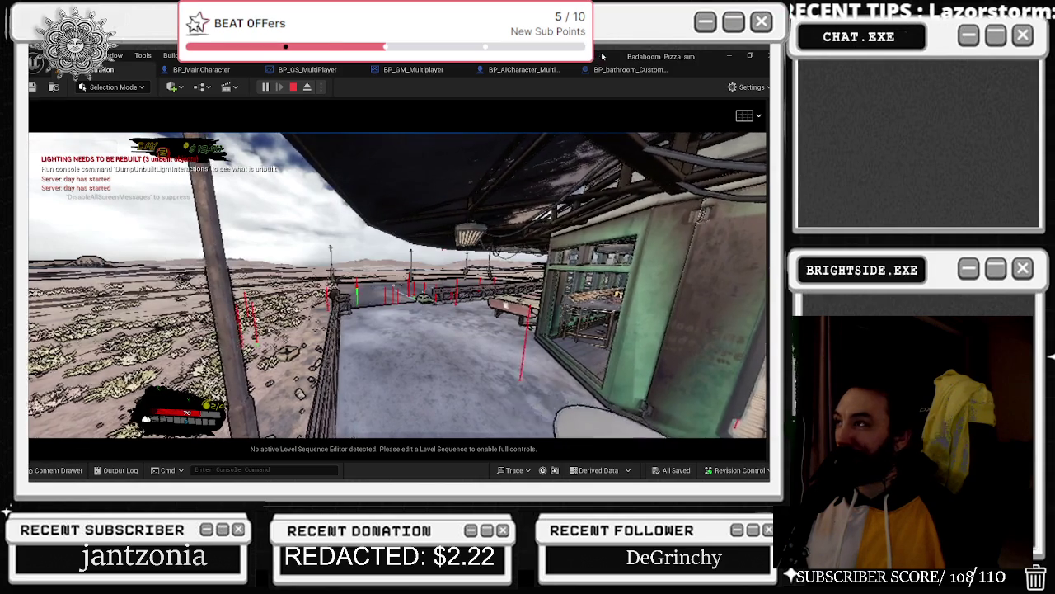
click(542, 71)
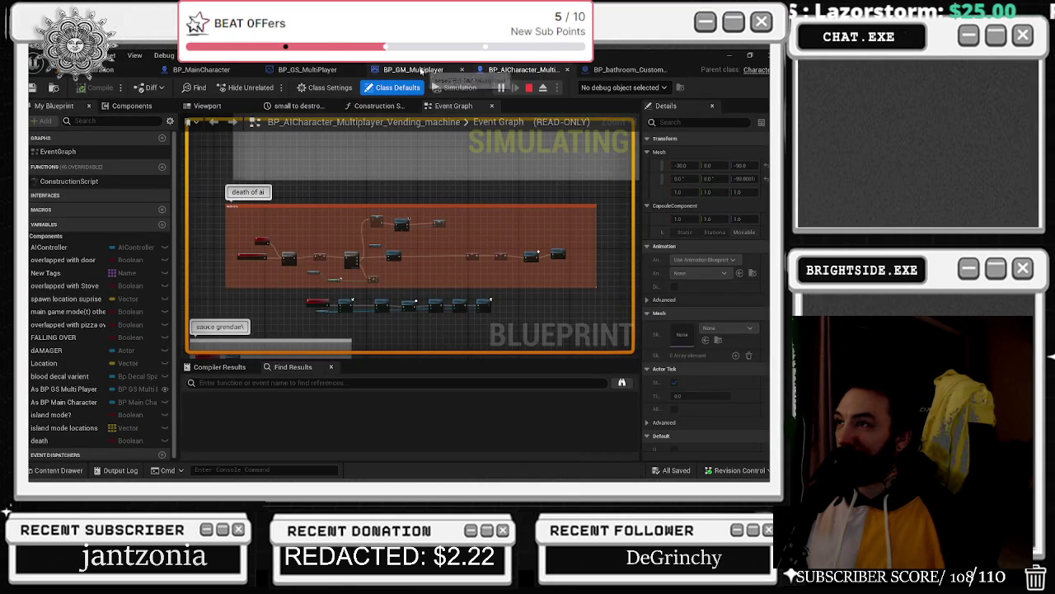
- Review the death logic: Destroy Component, Spawn Sound 2D, SET, Delay and SMALL TO DESTROY
scroll(268, 281, up, 4)
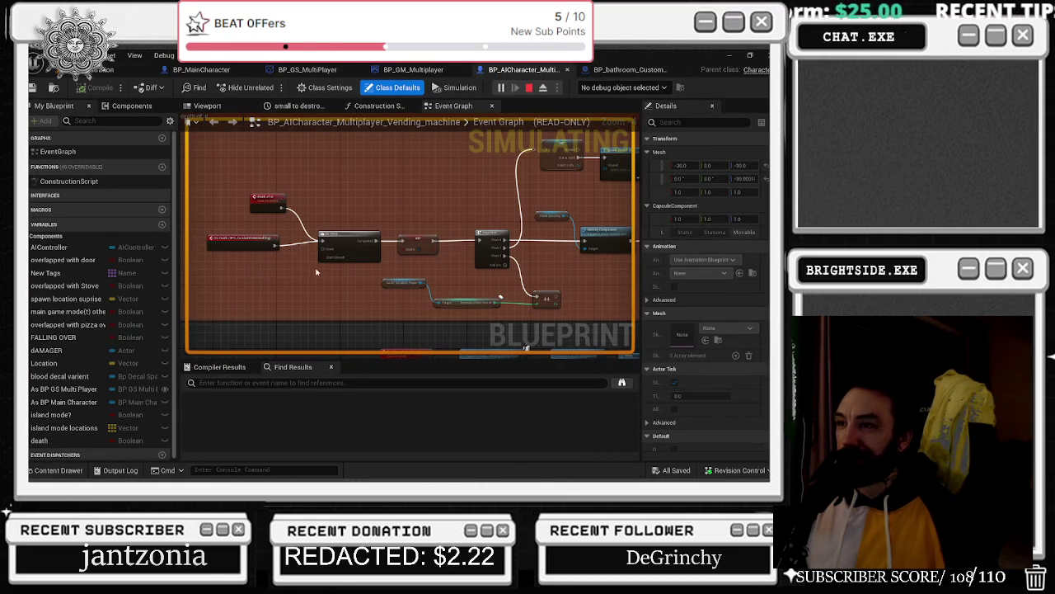
scroll(343, 261, up, 3)
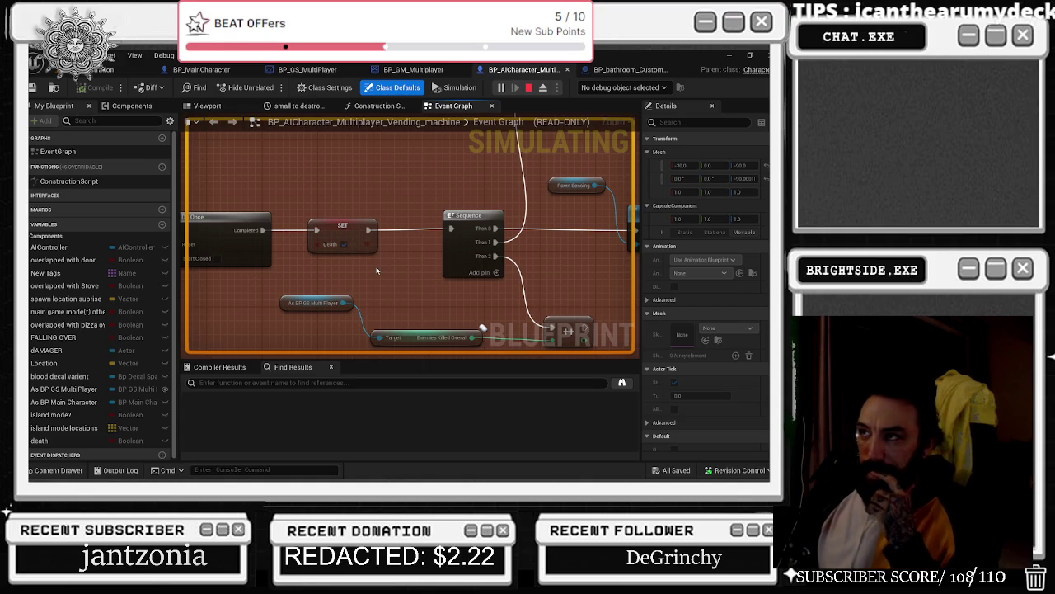
drag(383, 273, 221, 249)
mouse_move(570, 190)
mouse_down()
mouse_move(504, 264)
mouse_move(391, 273)
mouse_move(487, 306)
mouse_up()
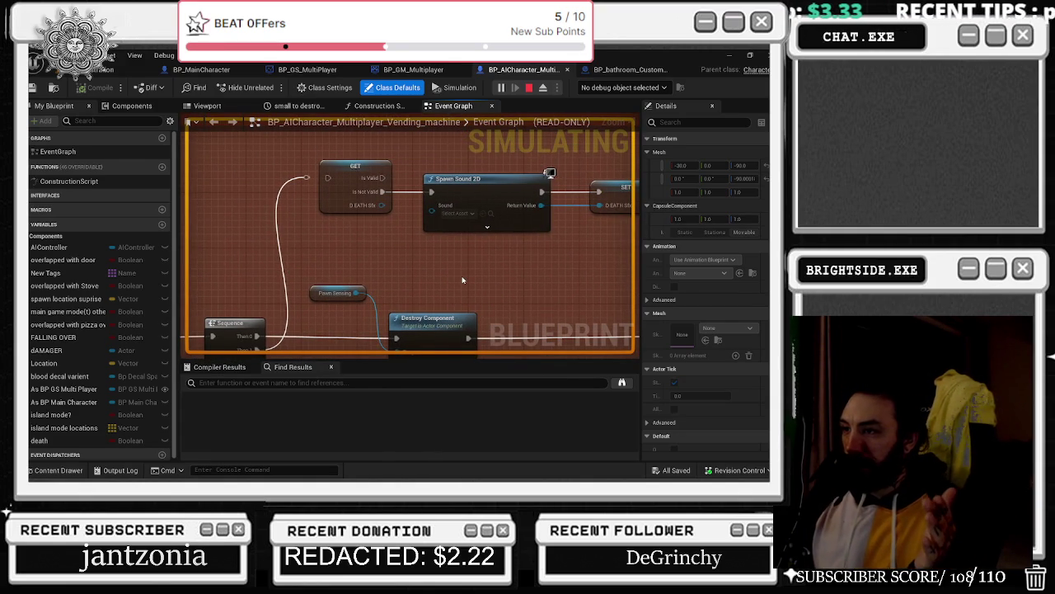
mouse_move(463, 280)
mouse_down()
mouse_move(374, 242)
mouse_move(272, 284)
mouse_up()
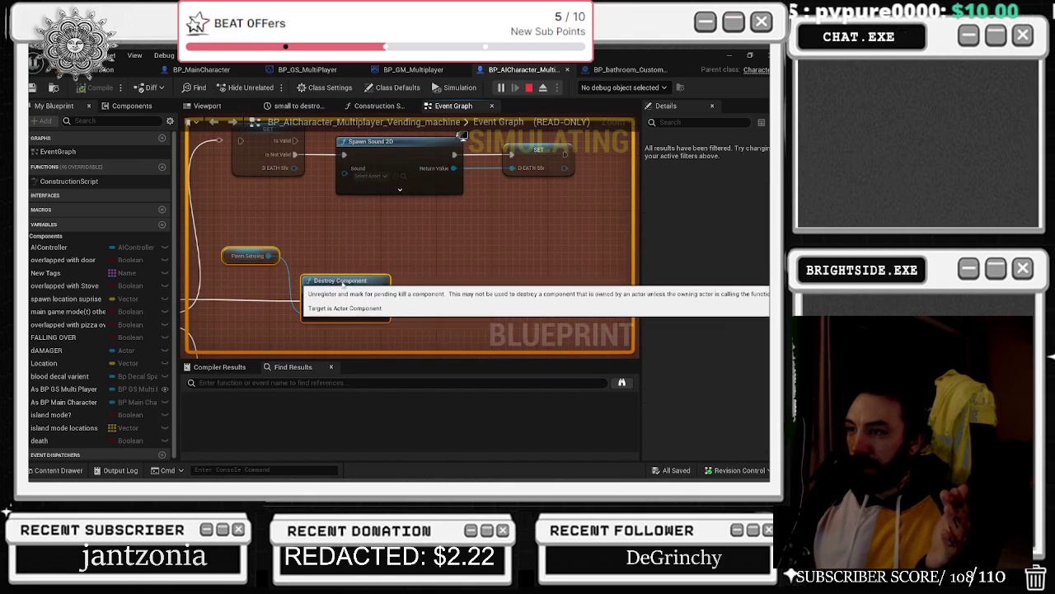
mouse_move(461, 251)
mouse_down()
mouse_move(353, 233)
mouse_move(178, 245)
mouse_up()
drag(355, 237, 381, 239)
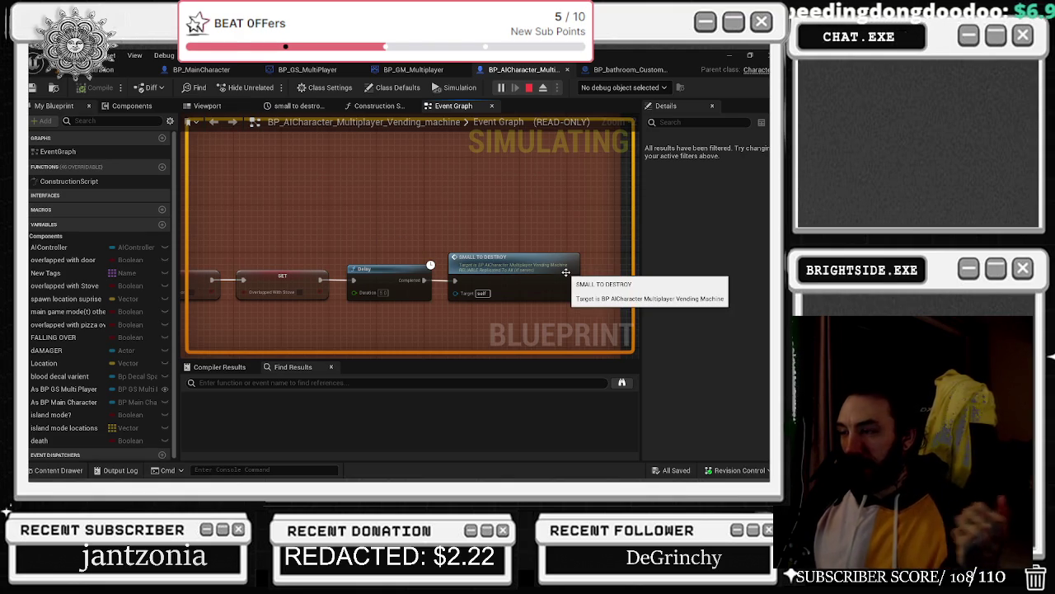
- Zoom around the vending graph and move up to the pawn sensing section
scroll(577, 240, down, 5)
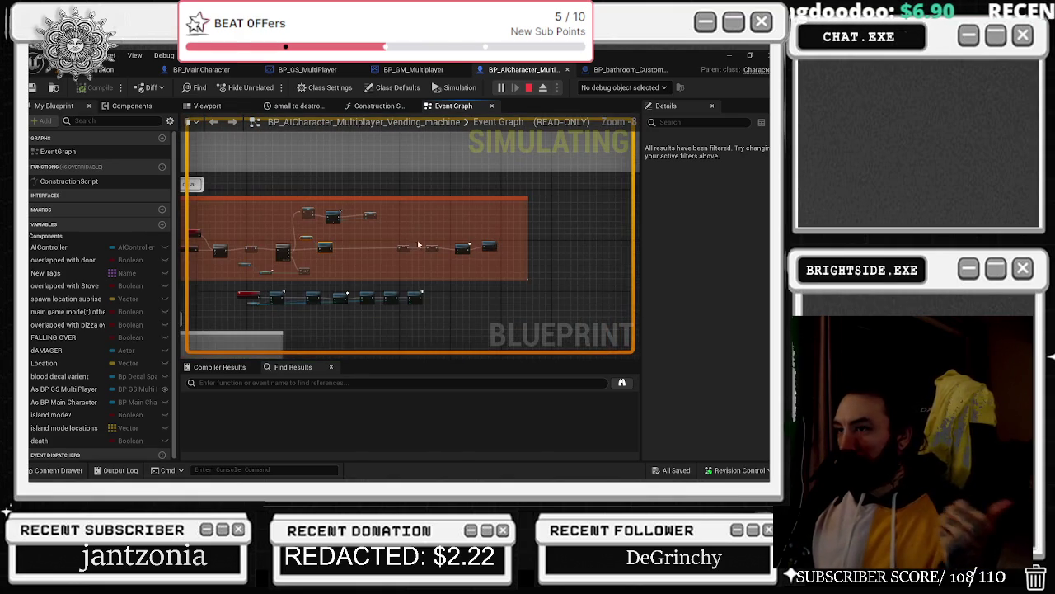
scroll(604, 224, up, 2)
scroll(461, 272, up, 2)
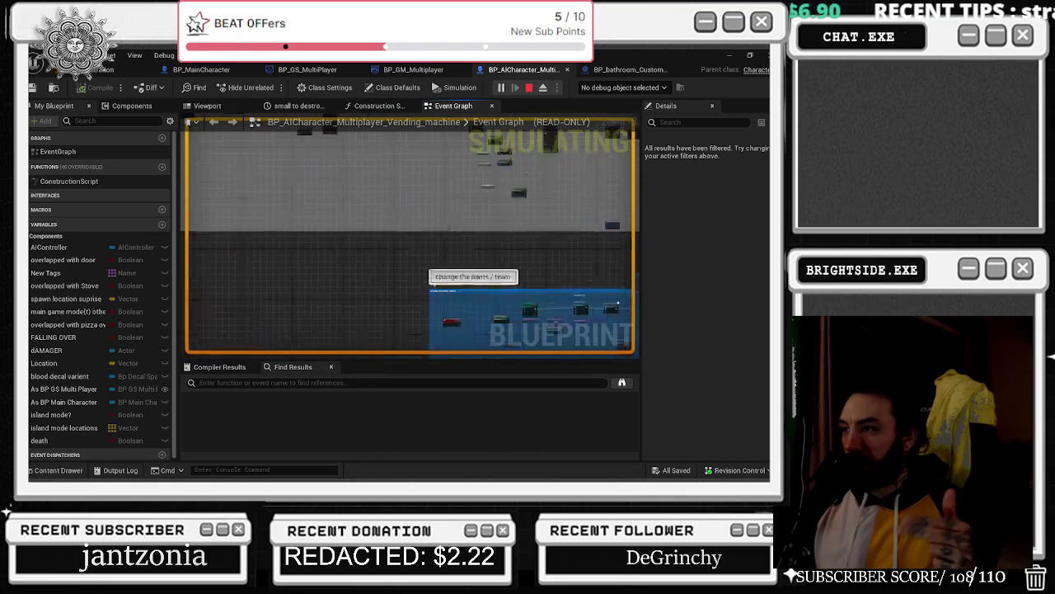
scroll(412, 247, down, 2)
scroll(515, 330, up, 1)
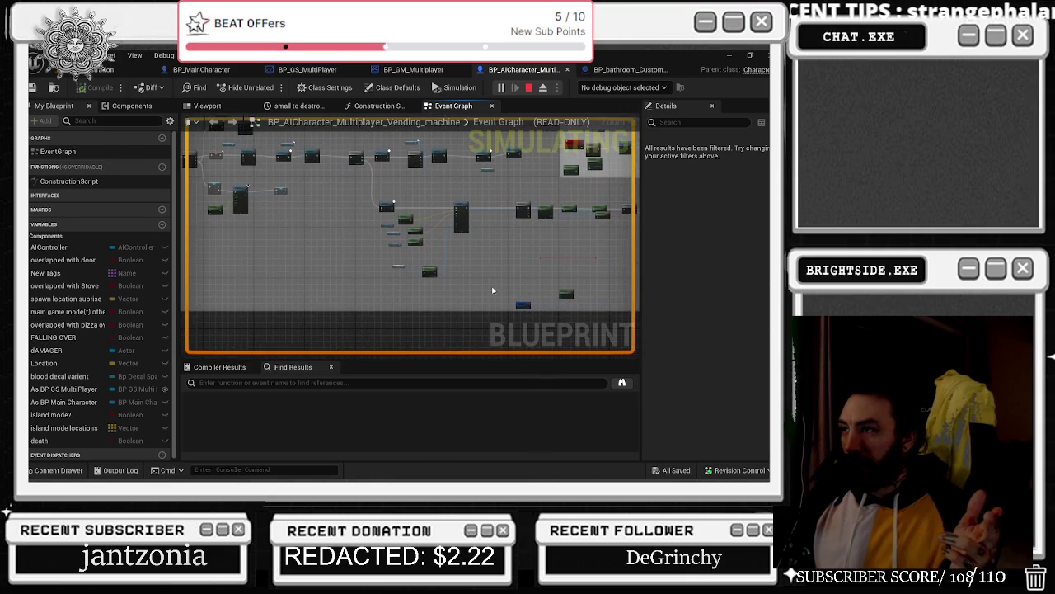
scroll(492, 291, up, 5)
scroll(352, 268, up, 1)
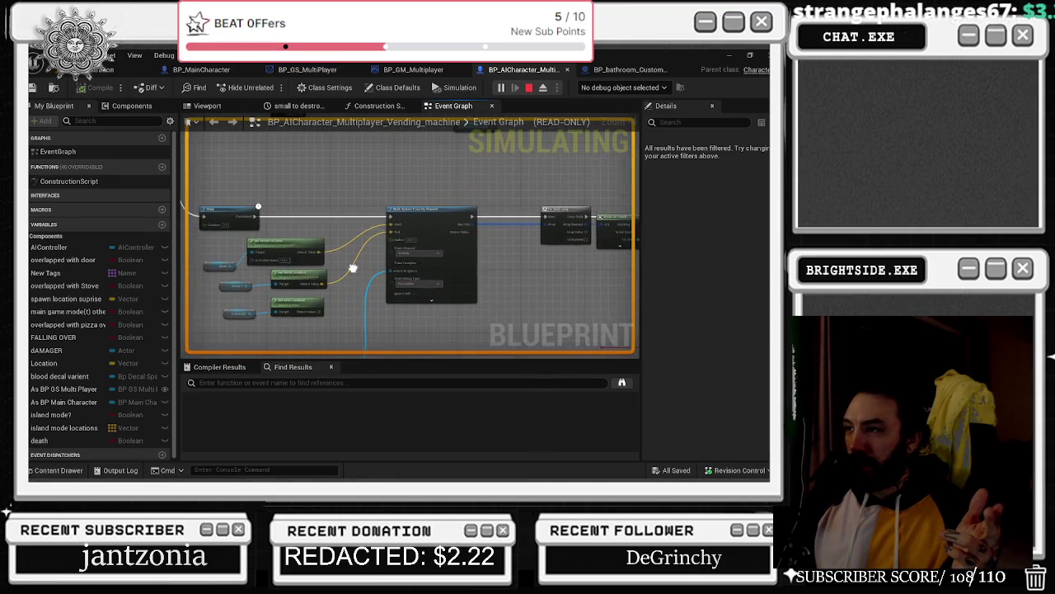
scroll(353, 268, down, 5)
scroll(579, 324, up, 3)
mouse_move(580, 324)
mouse_down()
mouse_move(495, 212)
mouse_move(528, 124)
mouse_up()
scroll(528, 121, up, 2)
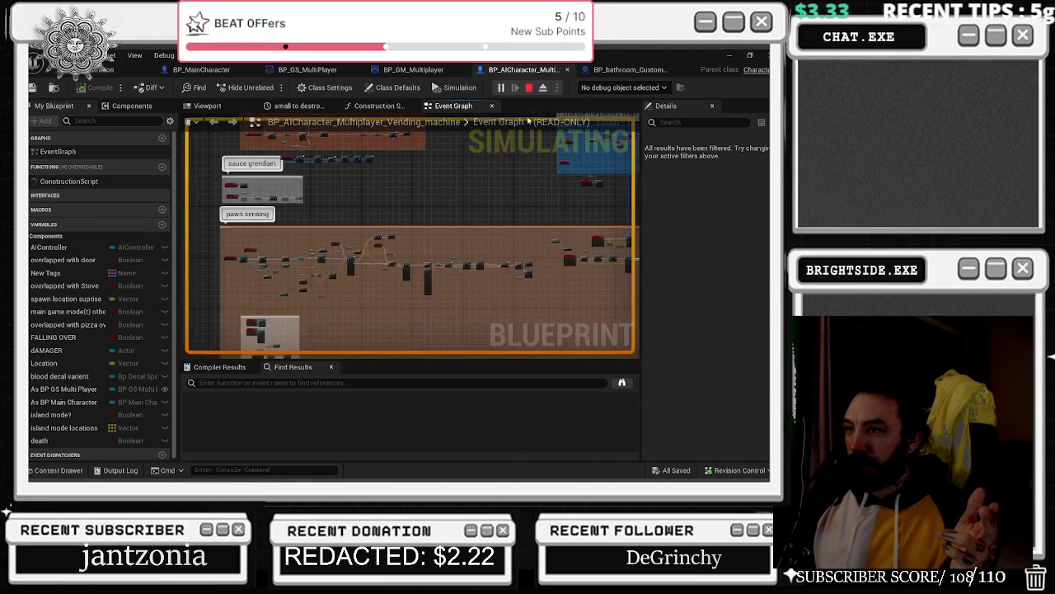
scroll(333, 200, up, 5)
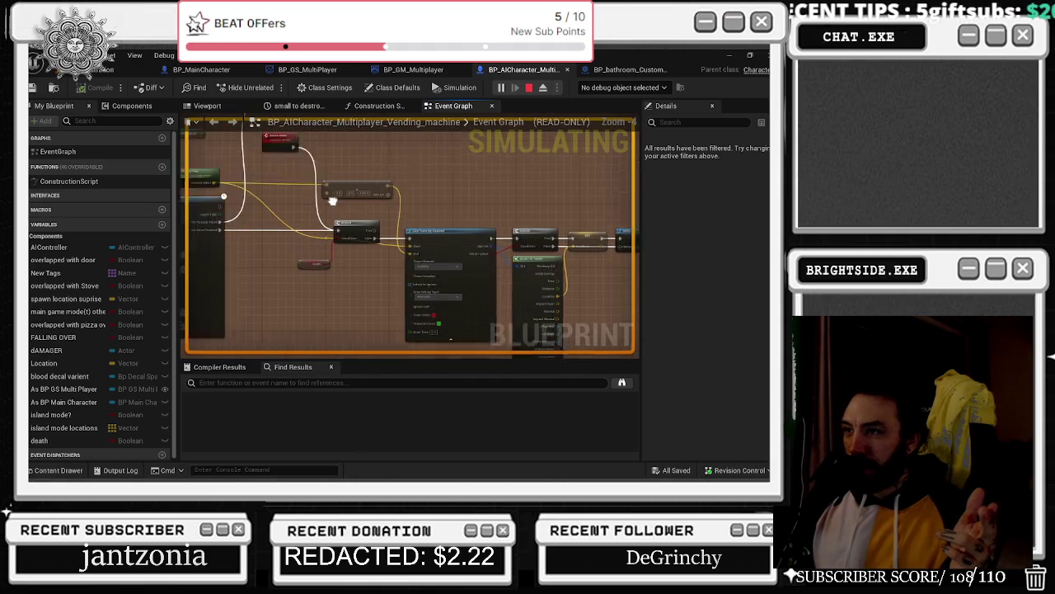
scroll(332, 201, up, 1)
scroll(354, 201, up, 1)
- Select the sauce event, check its Branch and Line Trace By Channel nodes, and stop Play-In-Editor
click(380, 164)
mouse_move(564, 221)
mouse_down()
mouse_move(464, 157)
mouse_move(287, 143)
mouse_up()
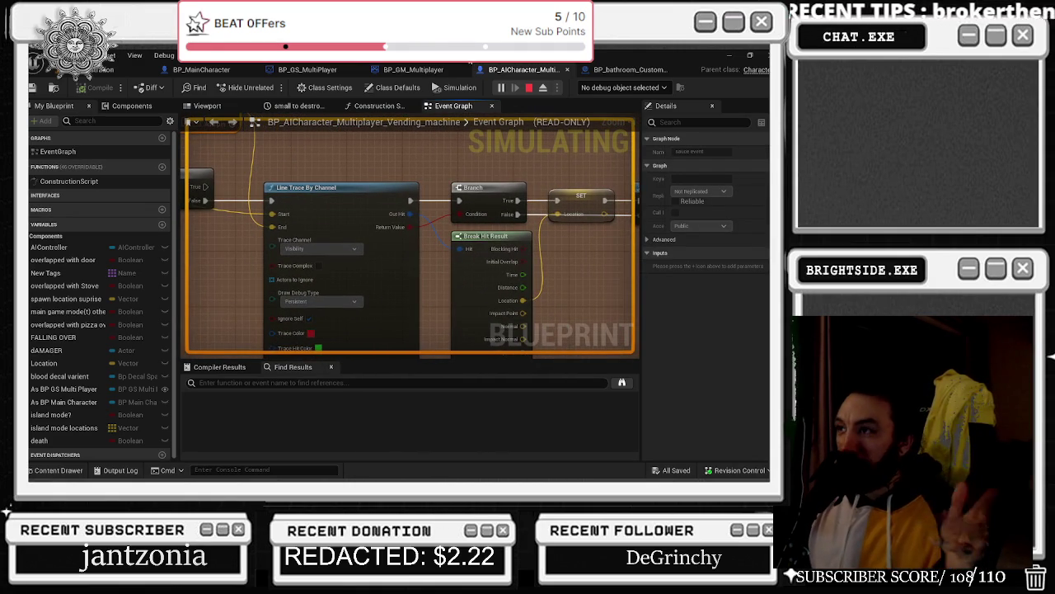
click(528, 87)
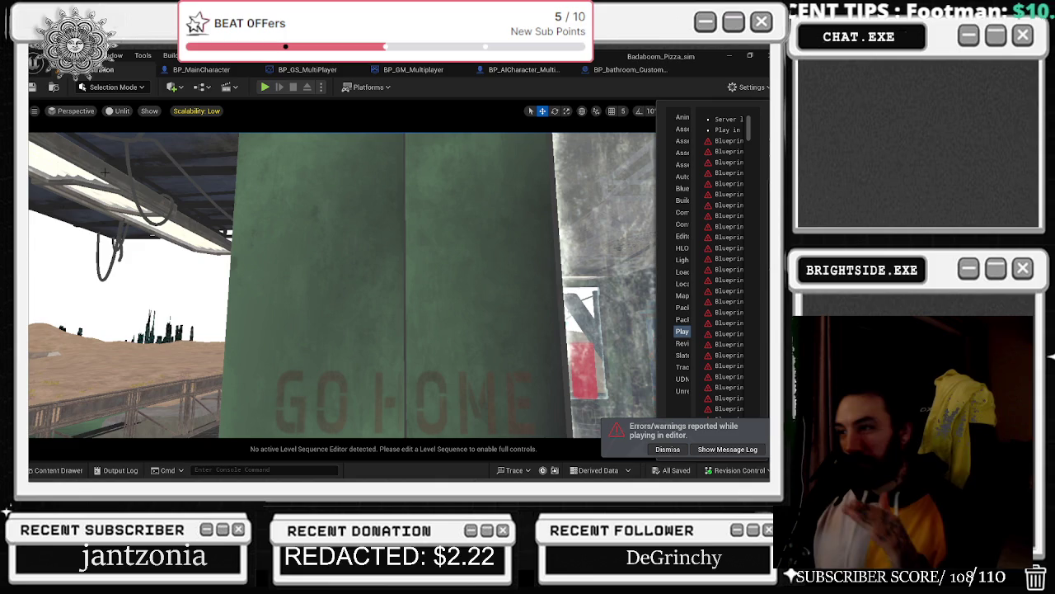
- Return to the vending machine AI graph and select its Line Trace, Branch and Break Hit Result nodes
click(630, 69)
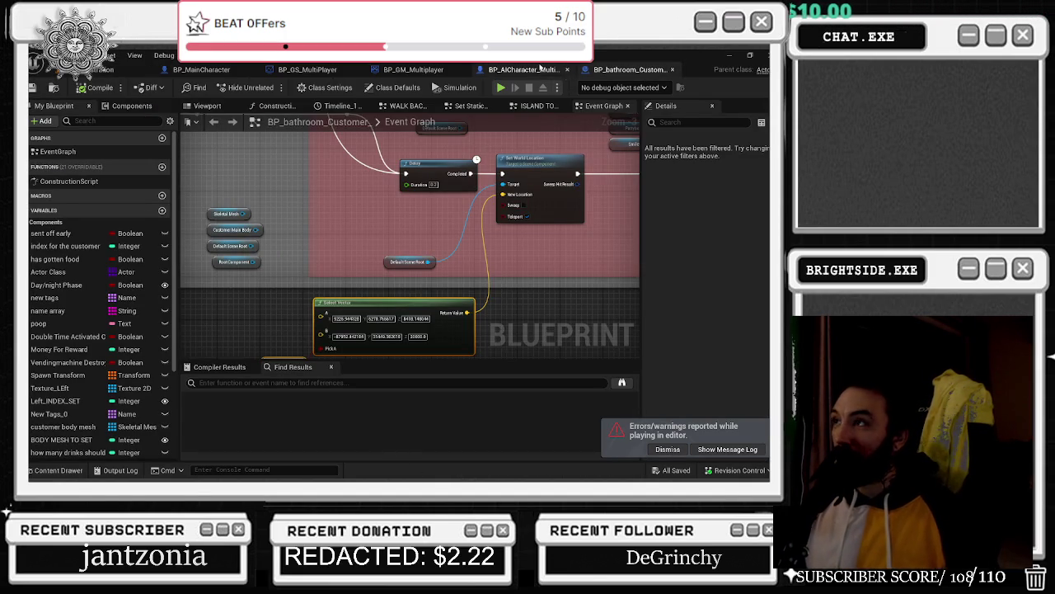
click(541, 66)
mouse_move(462, 247)
mouse_down()
mouse_move(359, 230)
mouse_move(368, 244)
mouse_up()
drag(303, 143, 378, 185)
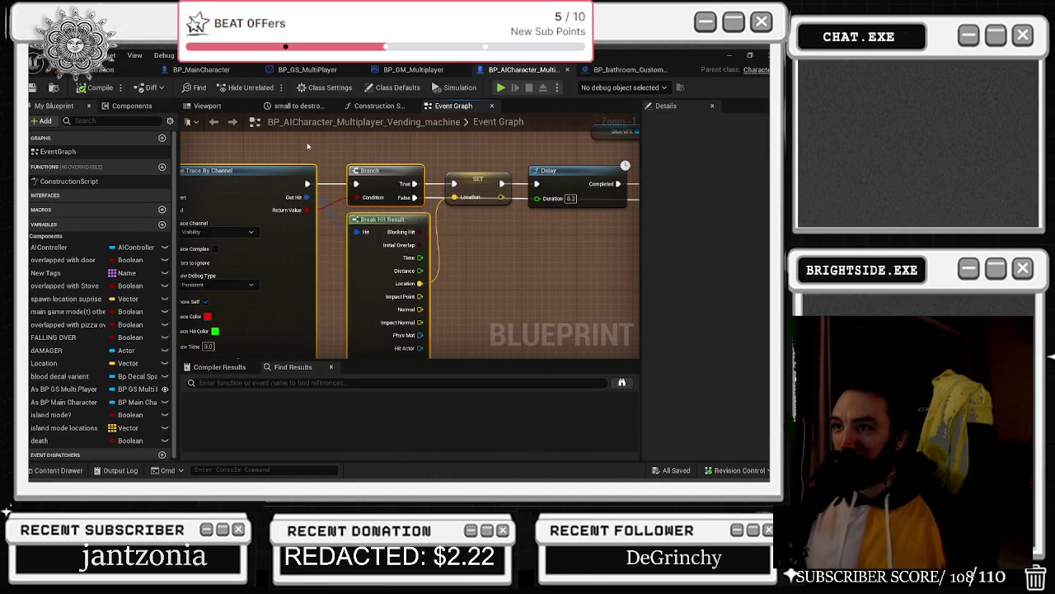
drag(303, 148, 361, 171)
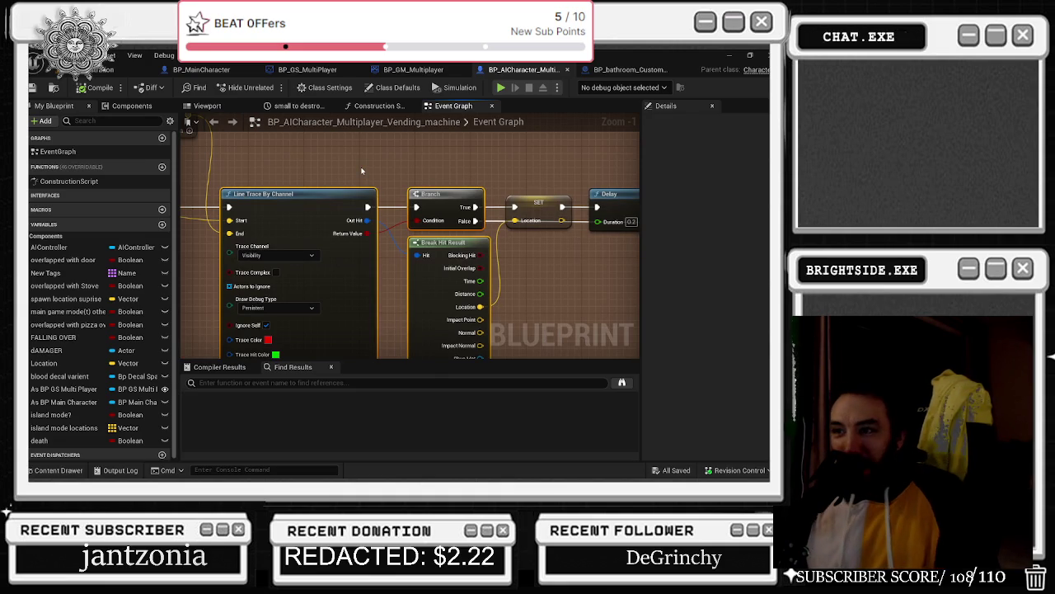
mouse_move(380, 183)
mouse_down()
mouse_move(313, 140)
mouse_move(235, 121)
mouse_up()
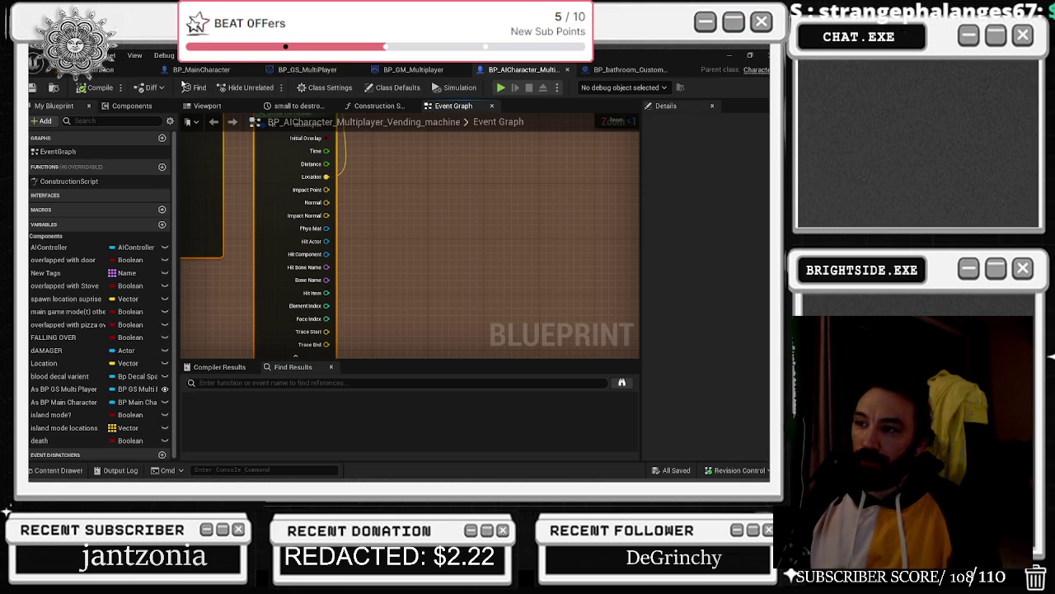
mouse_move(429, 306)
mouse_down()
mouse_move(404, 261)
mouse_move(524, 481)
mouse_move(532, 472)
mouse_up()
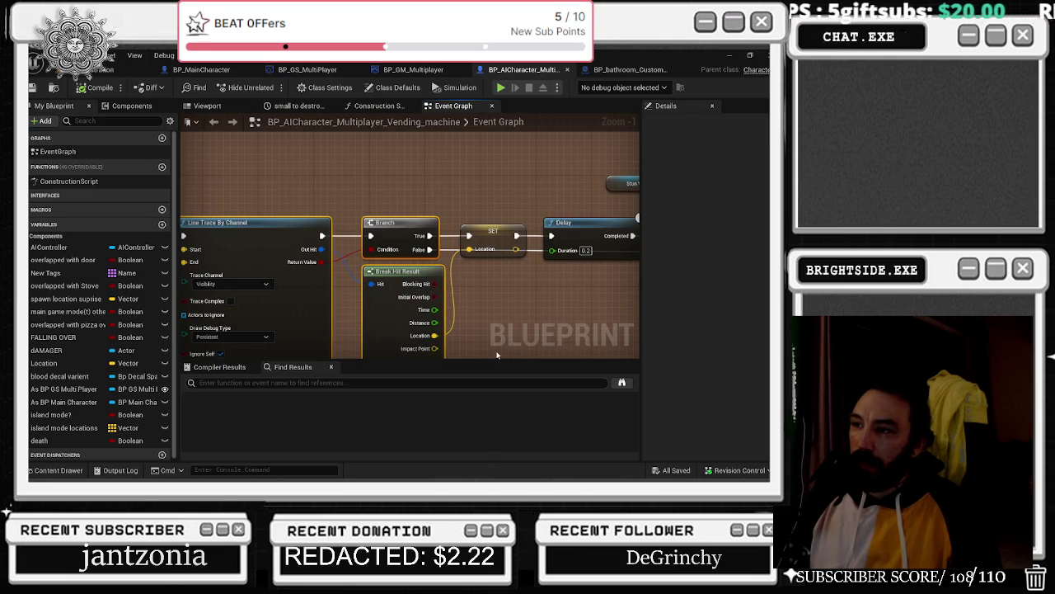
mouse_move(538, 309)
mouse_down()
mouse_move(423, 286)
mouse_move(416, 183)
mouse_up()
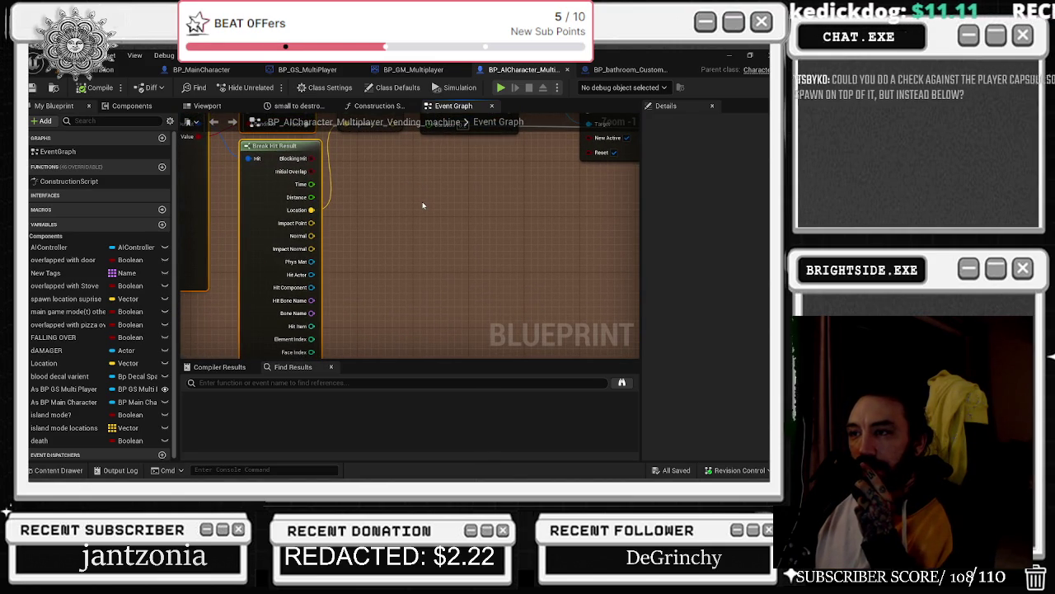
drag(361, 246, 321, 225)
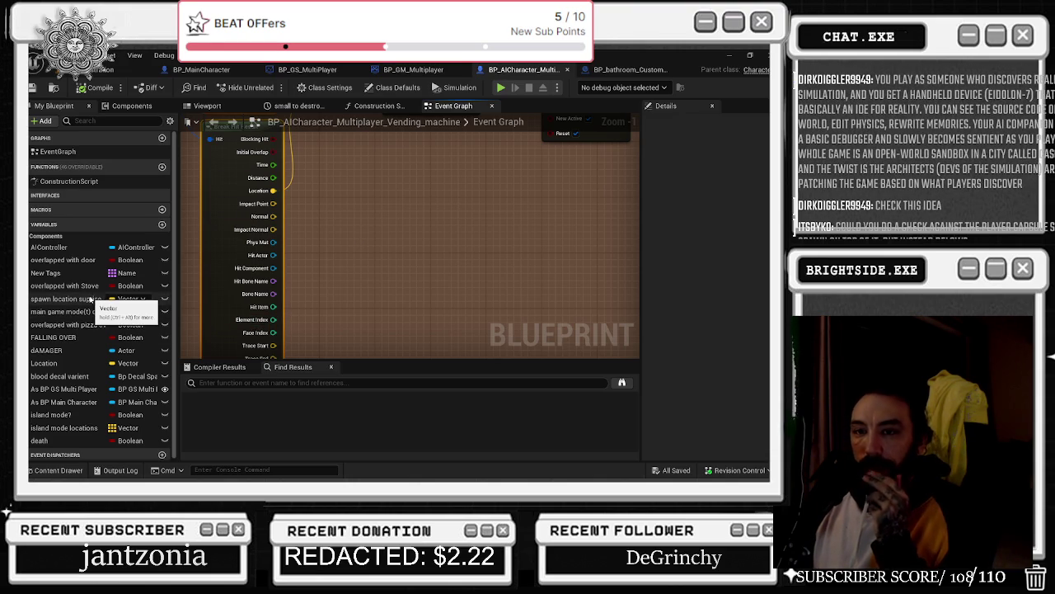
mouse_move(341, 273)
mouse_down()
mouse_move(478, 313)
mouse_move(460, 326)
mouse_up()
mouse_move(360, 291)
mouse_down()
mouse_move(242, 295)
mouse_move(322, 374)
mouse_up()
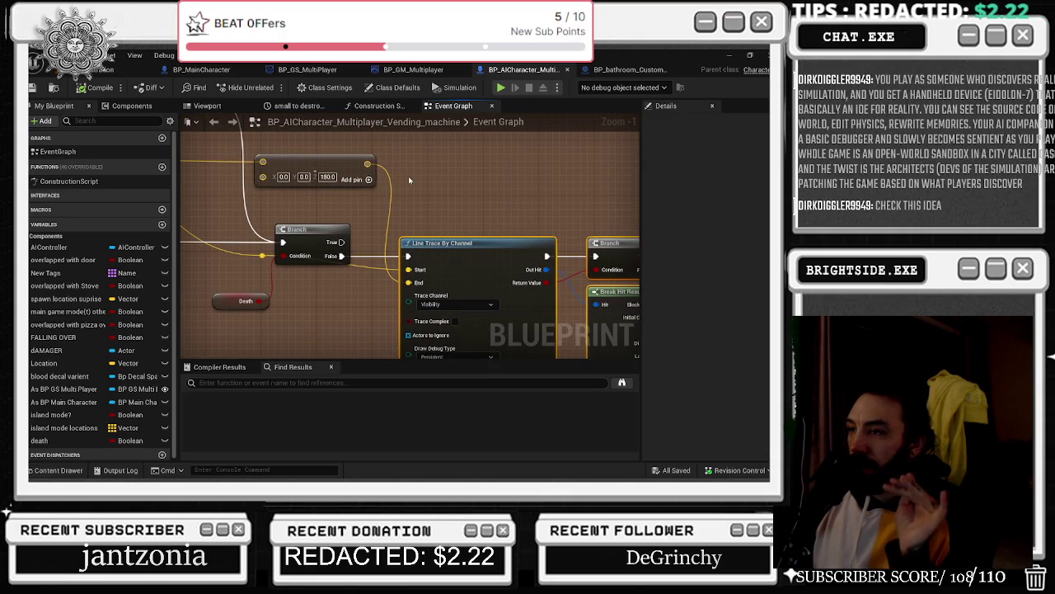
drag(458, 193, 331, 140)
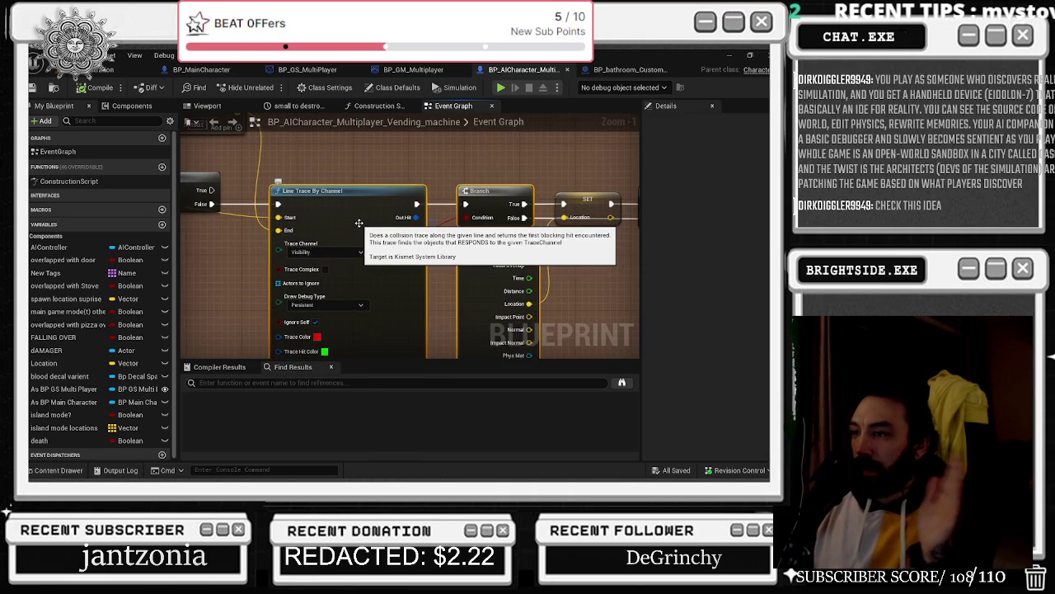
mouse_move(377, 166)
mouse_down()
mouse_move(216, 140)
mouse_move(387, 179)
mouse_move(451, 173)
mouse_up()
mouse_move(358, 300)
mouse_down()
mouse_move(379, 268)
mouse_move(560, 322)
mouse_up()
mouse_move(362, 248)
mouse_down()
mouse_move(558, 222)
mouse_move(609, 202)
mouse_move(627, 318)
mouse_move(366, 295)
mouse_up()
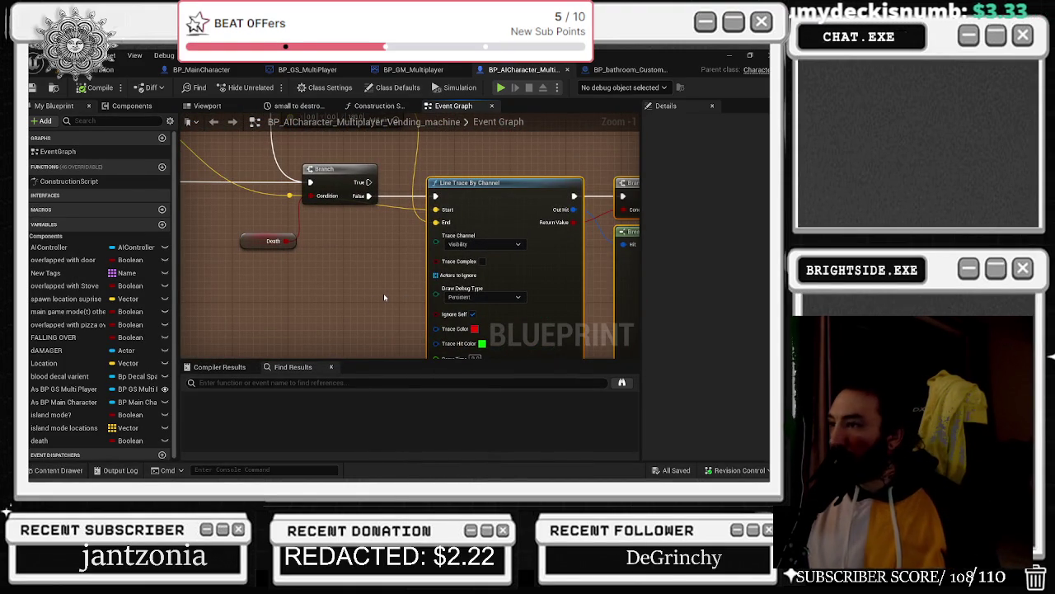
- Nudge the Branch, SET and Delay nodes right and the Line Trace and Break Hit Result nodes left
drag(505, 272, 371, 235)
drag(555, 241, 441, 238)
drag(391, 145, 600, 188)
drag(437, 160, 451, 161)
mouse_move(428, 223)
mouse_down()
mouse_move(414, 224)
mouse_move(433, 269)
mouse_up()
scroll(420, 231, down, 1)
drag(520, 218, 539, 218)
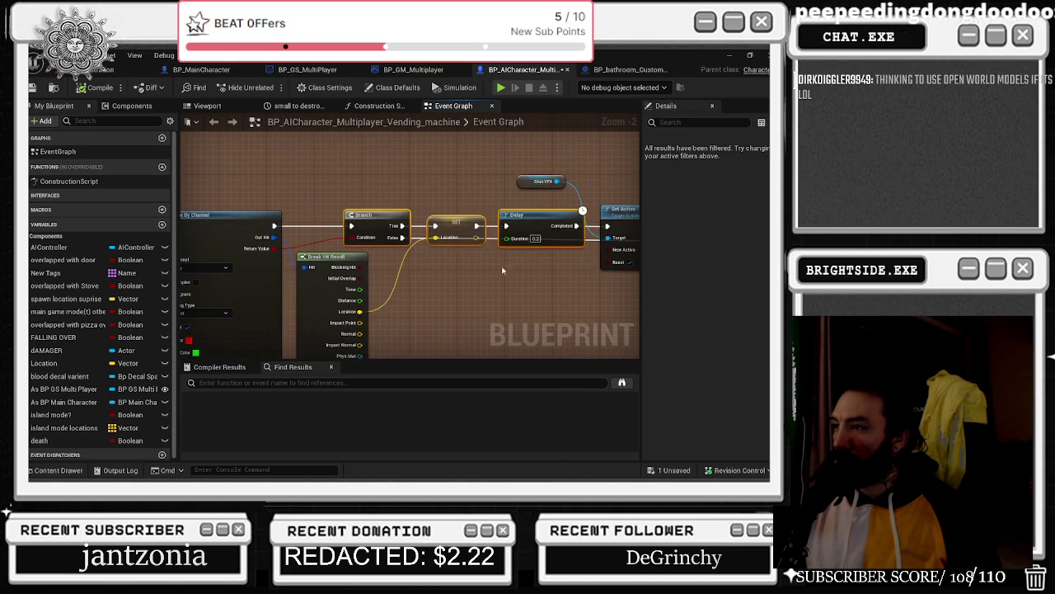
drag(478, 272, 583, 248)
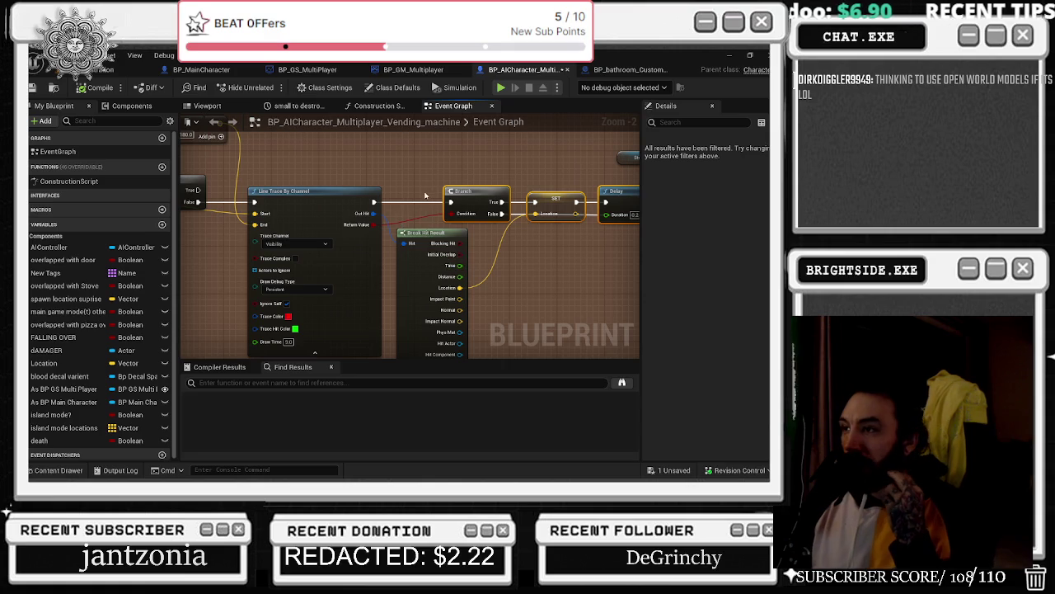
drag(281, 195, 264, 196)
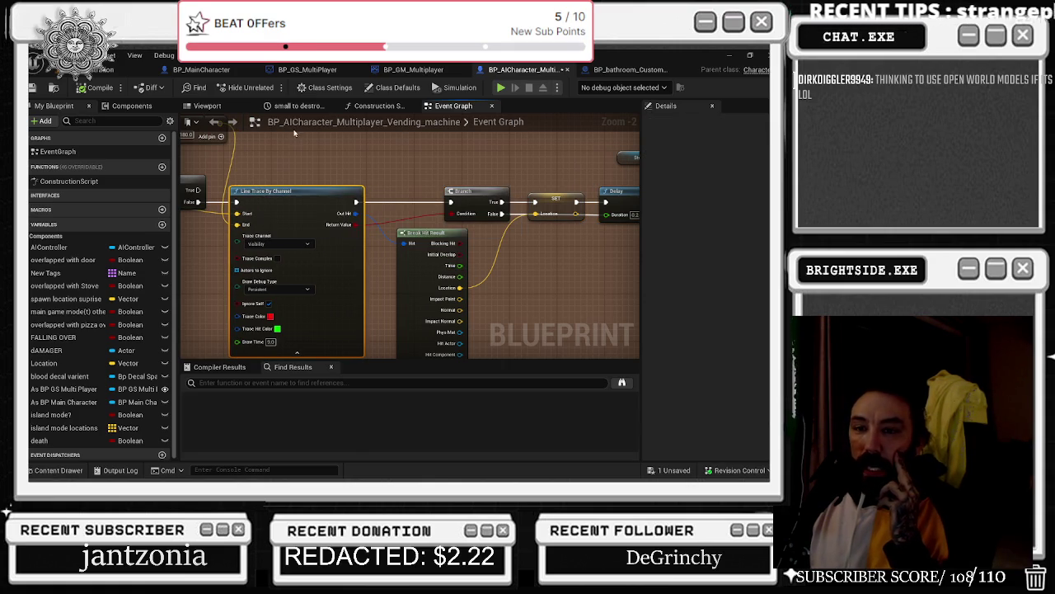
drag(445, 234, 432, 233)
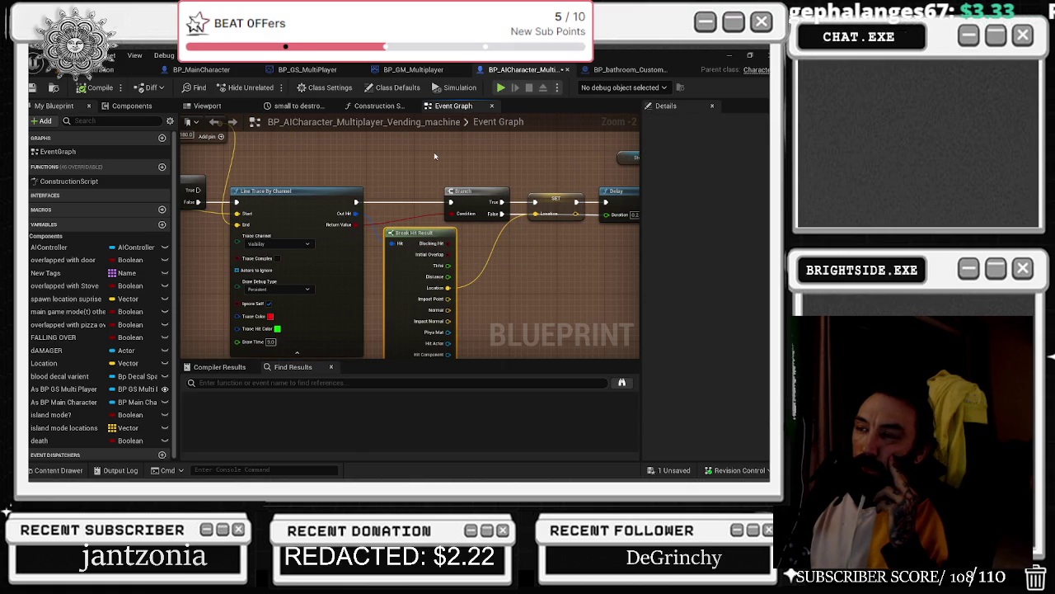
drag(445, 194, 345, 135)
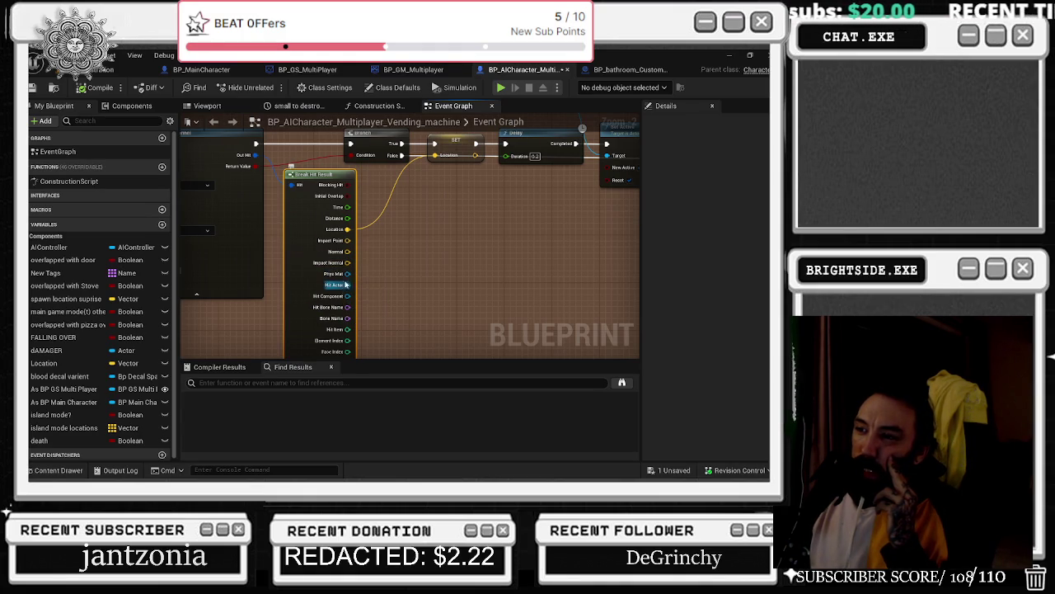
- Select the Branch and SET nodes and review the Death, Move To Location and On See Pawn nodes
drag(425, 225, 362, 257)
mouse_move(314, 163)
mouse_down()
mouse_move(527, 217)
mouse_move(423, 217)
mouse_move(671, 225)
mouse_up()
drag(427, 192, 563, 225)
drag(291, 289, 432, 269)
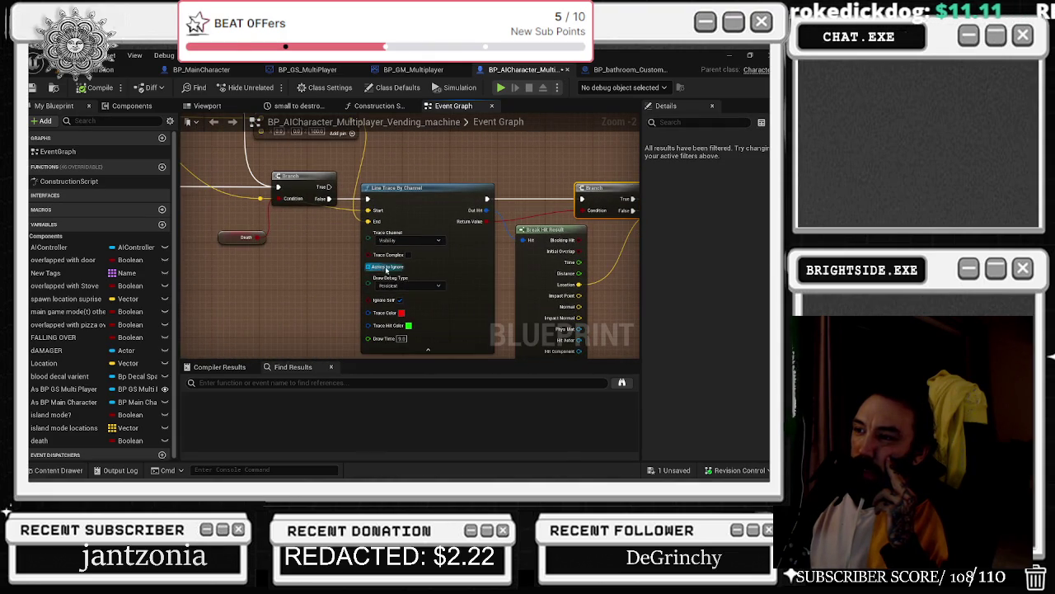
drag(302, 273, 446, 299)
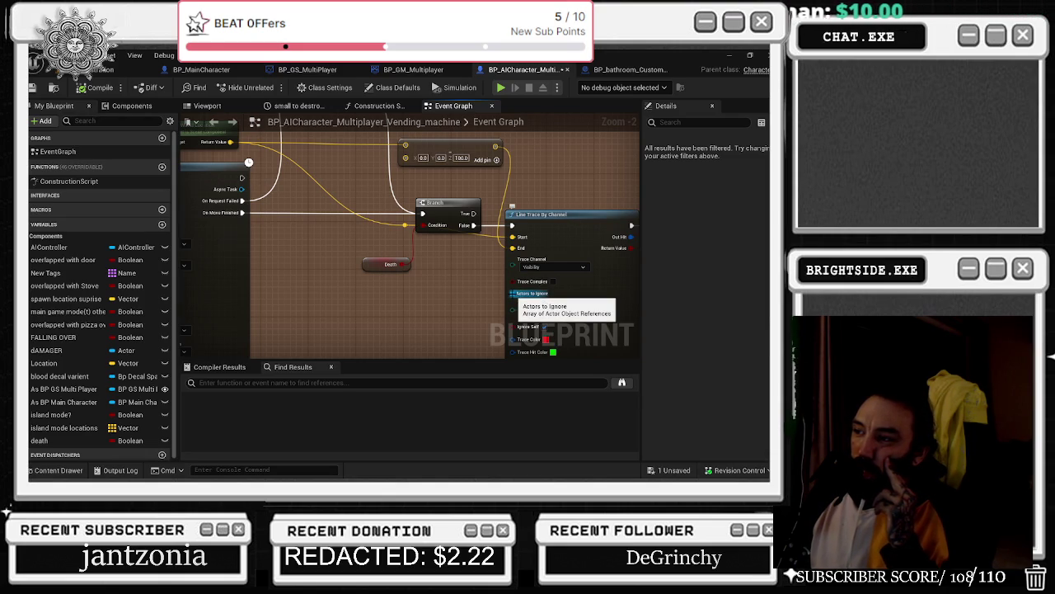
drag(266, 301, 638, 333)
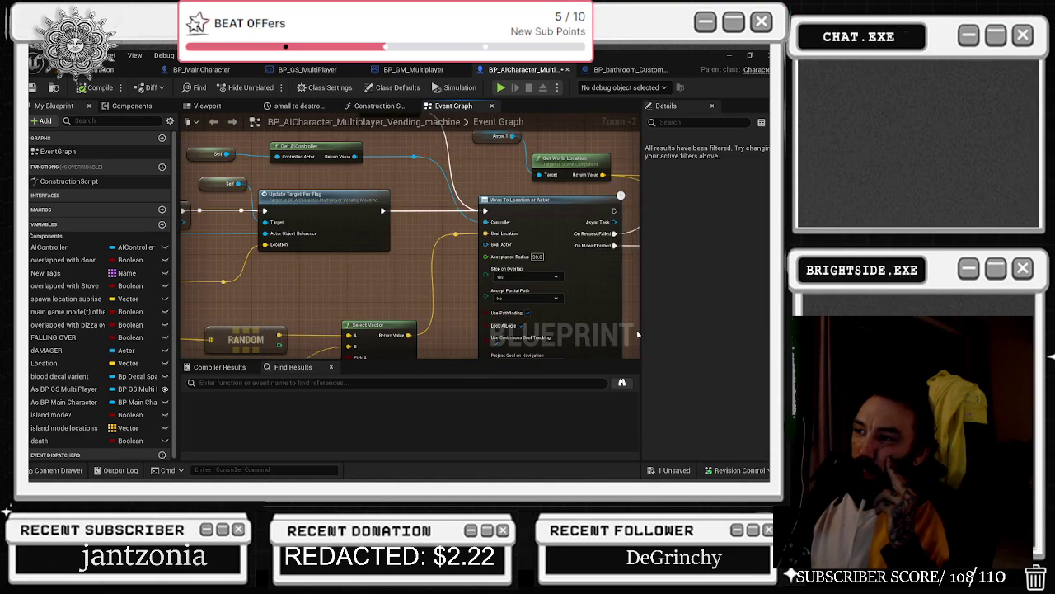
drag(337, 294, 594, 346)
mouse_move(495, 247)
mouse_down()
mouse_move(249, 198)
mouse_move(430, 236)
mouse_move(363, 239)
mouse_move(280, 206)
mouse_move(329, 272)
mouse_up()
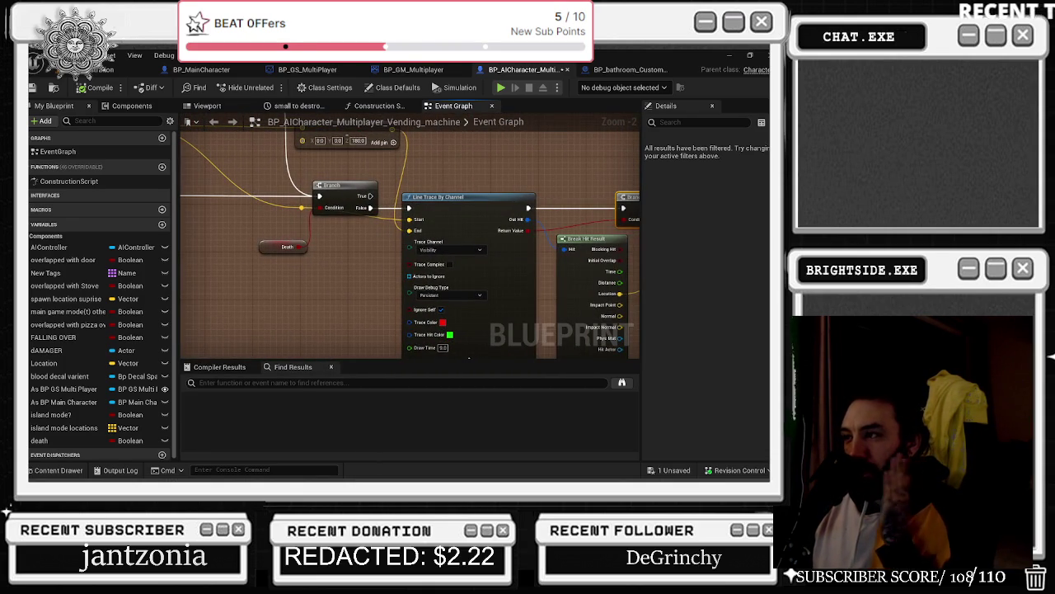
- Drag the Branch and SET nodes left, closer to Line Trace By Channel
drag(330, 272, 260, 271)
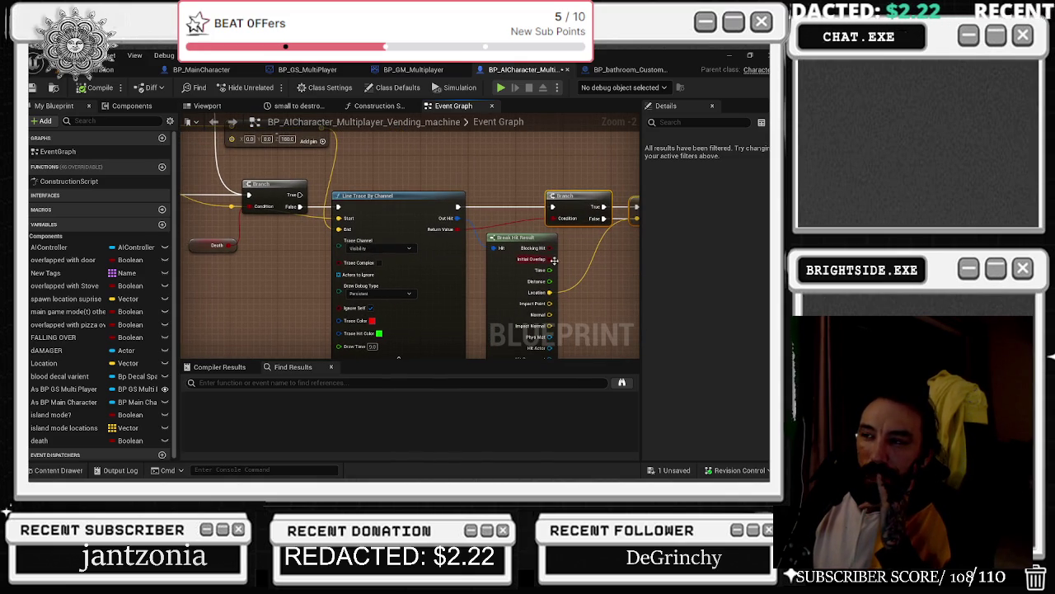
drag(426, 187, 359, 195)
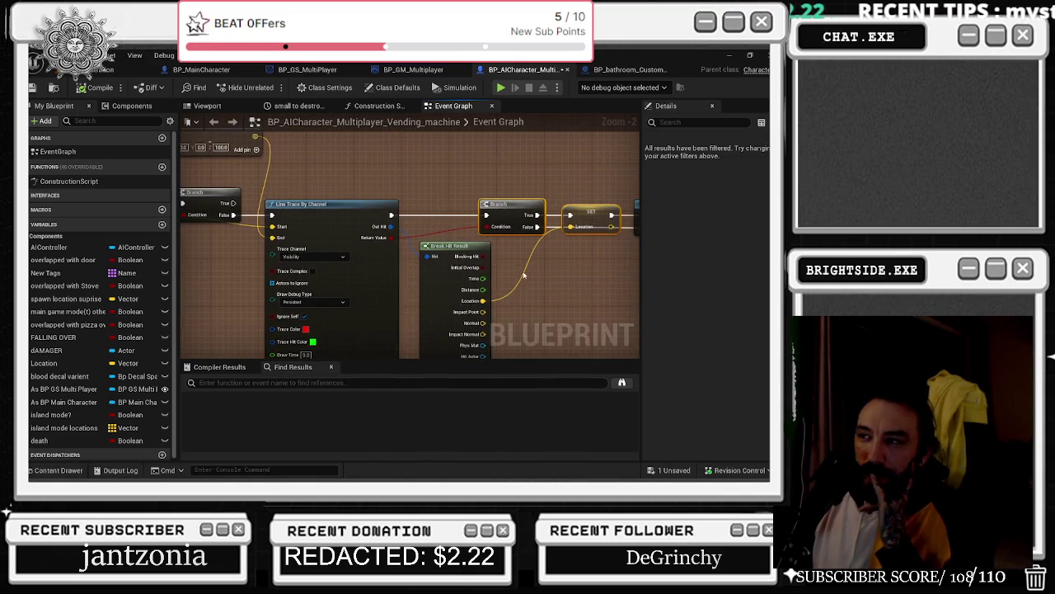
drag(524, 275, 445, 265)
drag(419, 198, 371, 198)
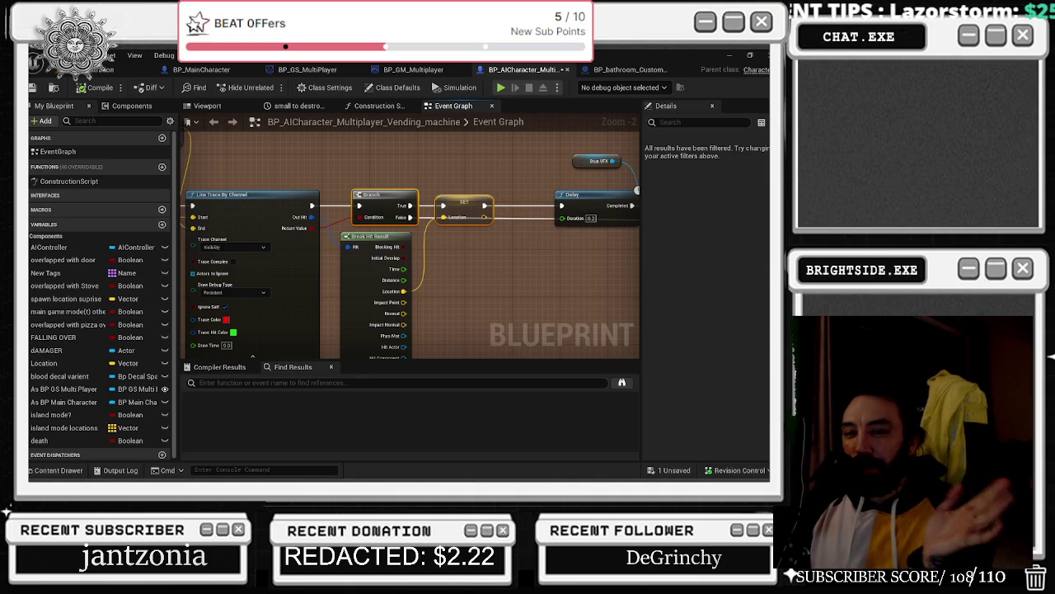
drag(398, 199, 392, 199)
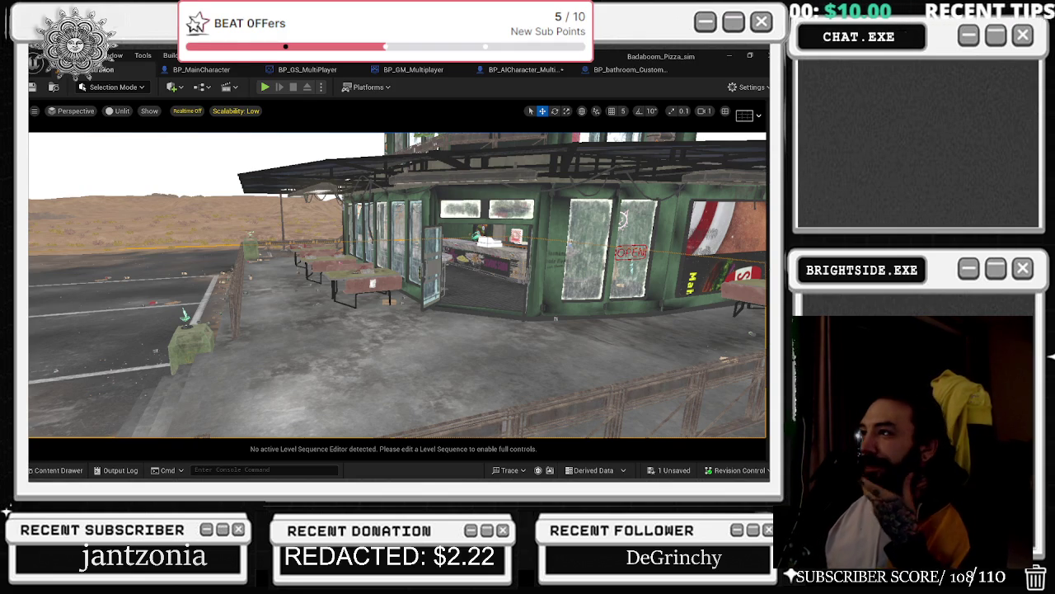
- Show BP_bathroom_Customer's event graph at its Set Visibility and Delay nodes, minimizing the YouTube browser
click(630, 69)
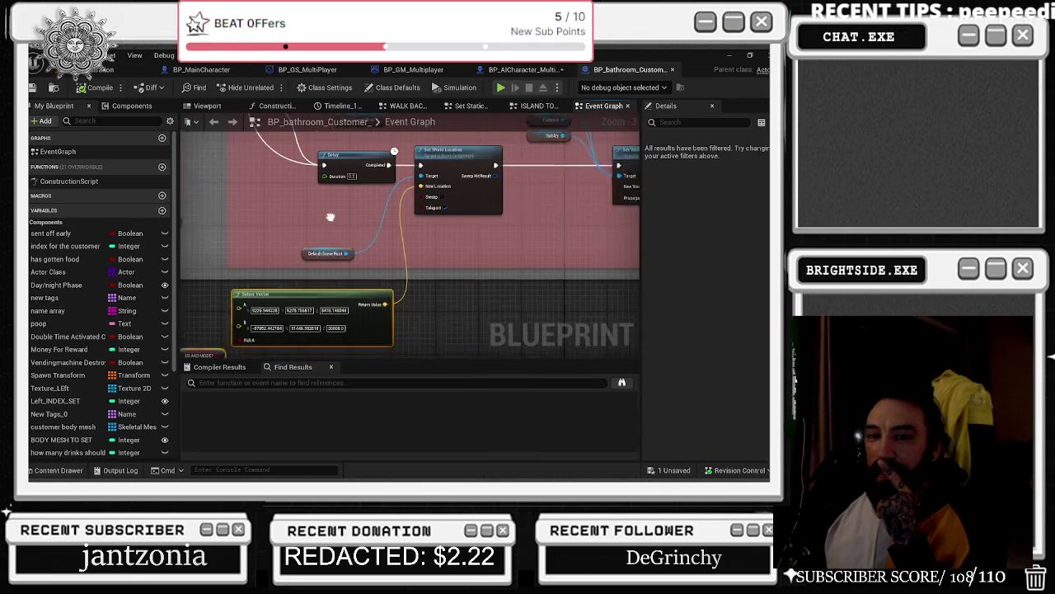
drag(330, 217, 239, 249)
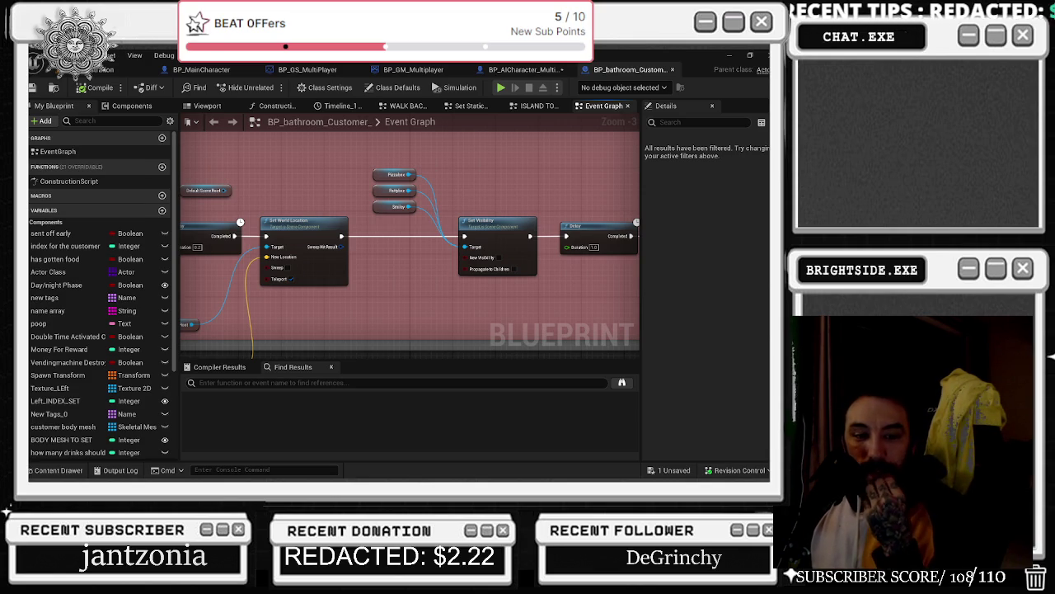
key(alt+Tab)
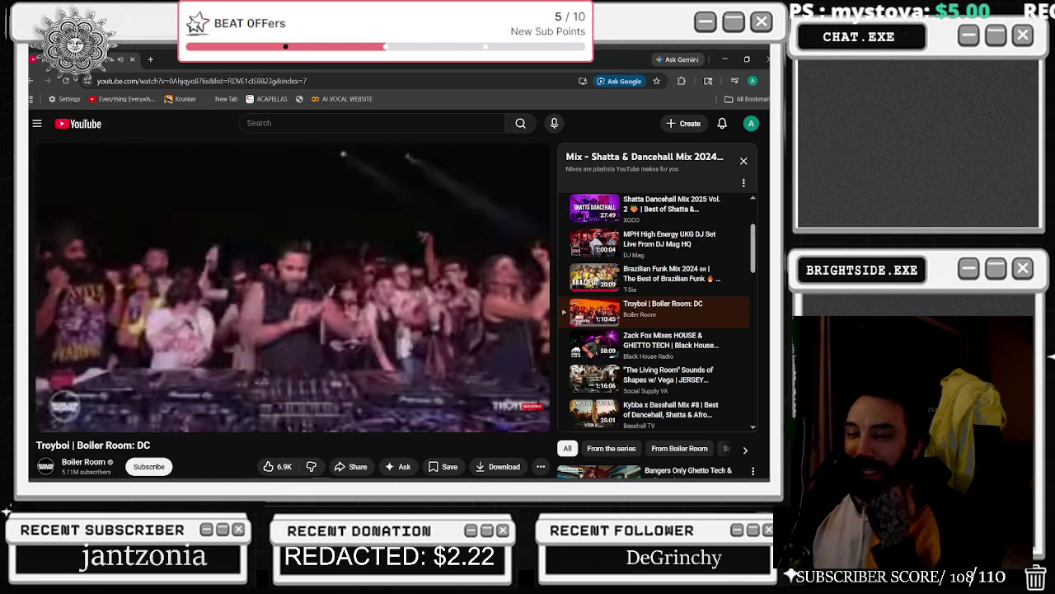
click(726, 61)
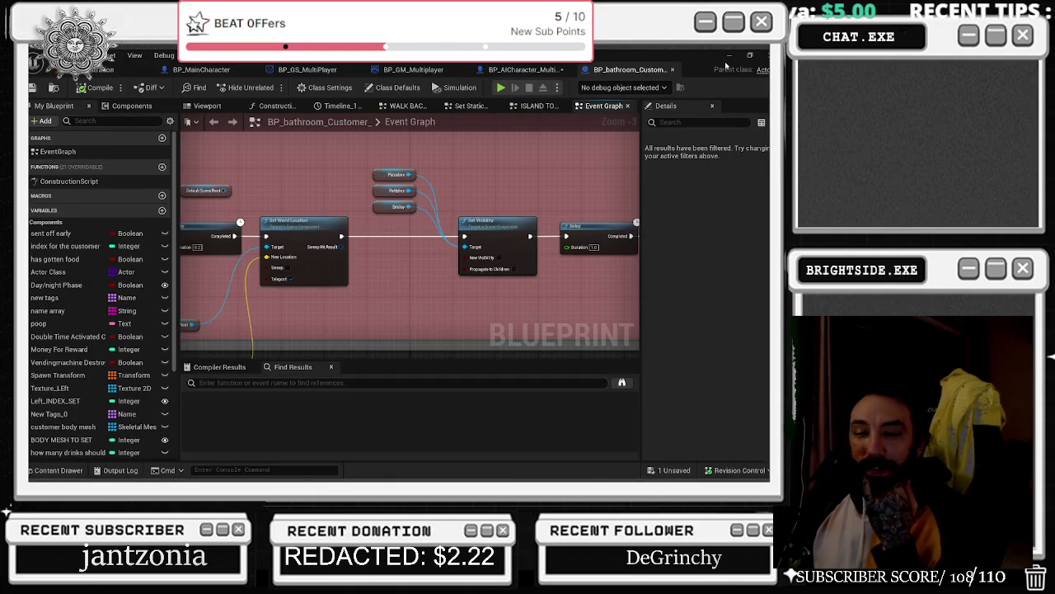
- Shift the Set World Location node a few pixels, then review the Delay, Set Actor Tick and comment box nodes
drag(331, 168, 423, 207)
click(388, 276)
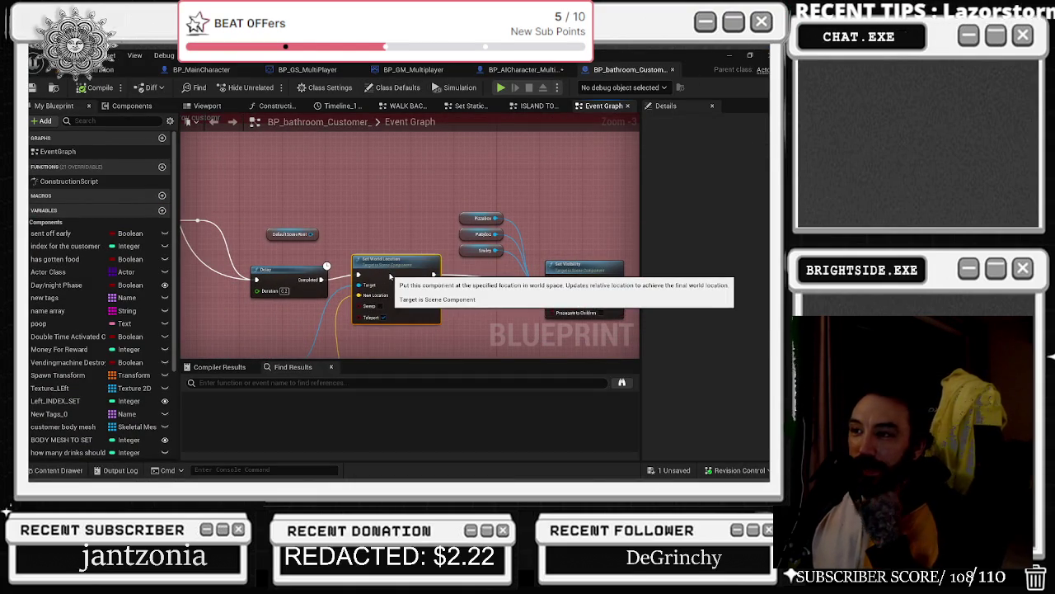
drag(390, 275, 396, 280)
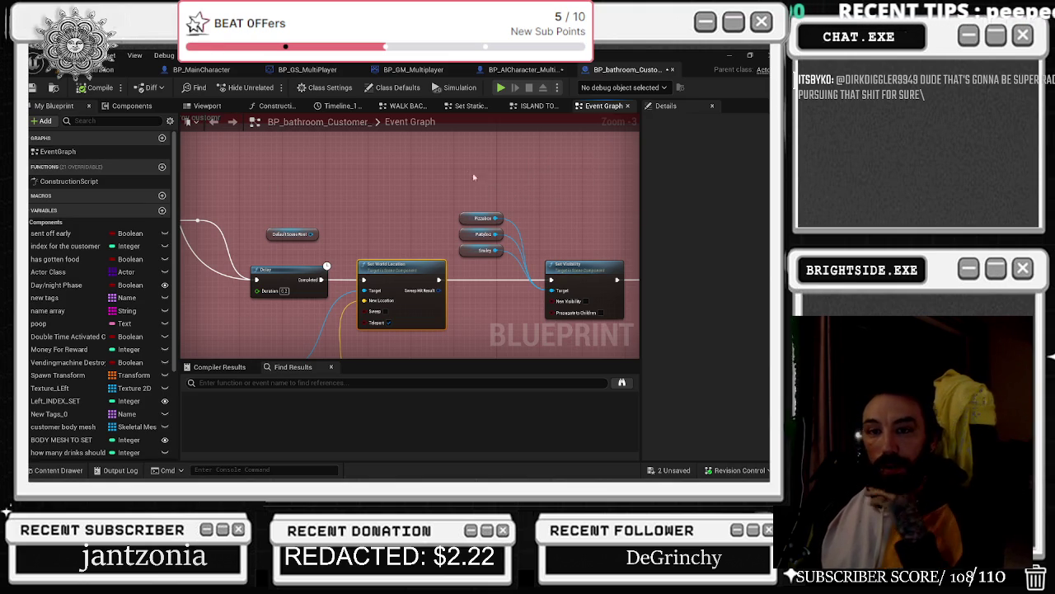
mouse_move(366, 213)
mouse_down()
mouse_move(142, 214)
mouse_move(346, 213)
mouse_move(180, 198)
mouse_up()
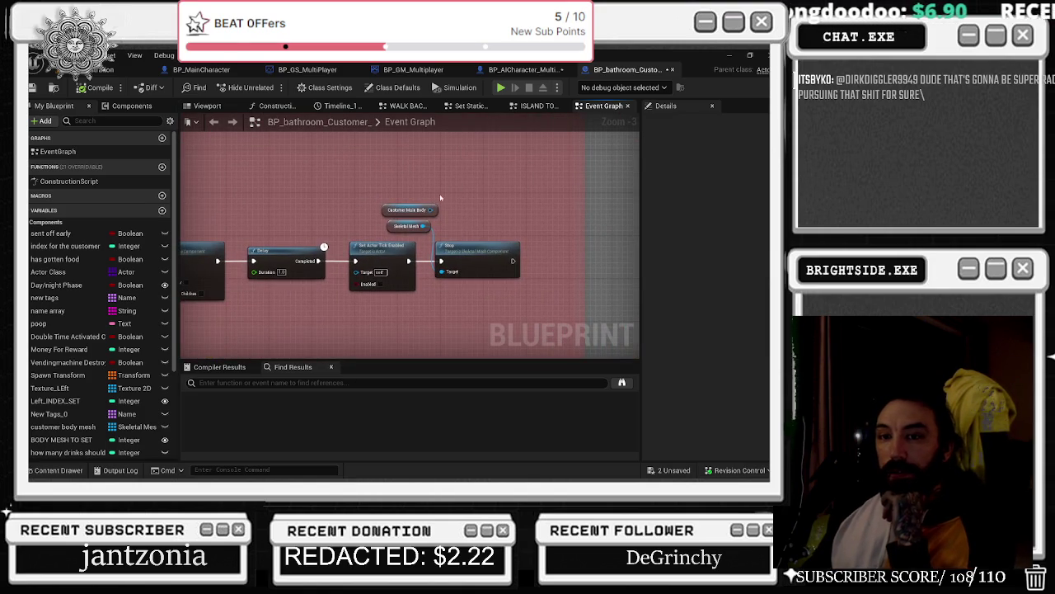
scroll(408, 210, down, 2)
scroll(303, 211, up, 1)
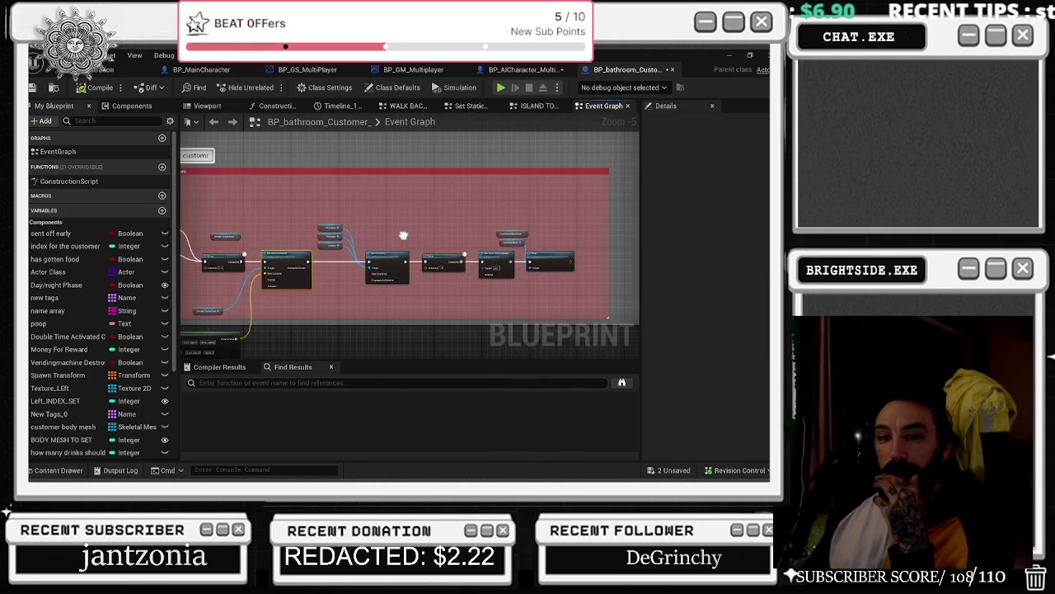
mouse_move(413, 227)
mouse_down()
mouse_move(394, 244)
mouse_move(283, 236)
mouse_move(424, 314)
mouse_move(640, 181)
mouse_up()
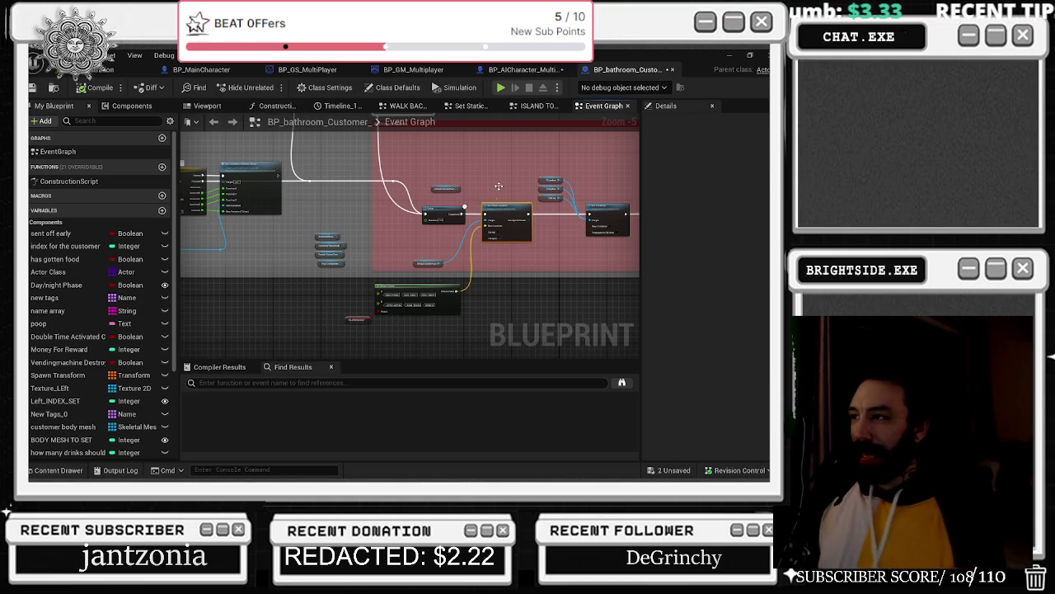
drag(367, 177, 574, 181)
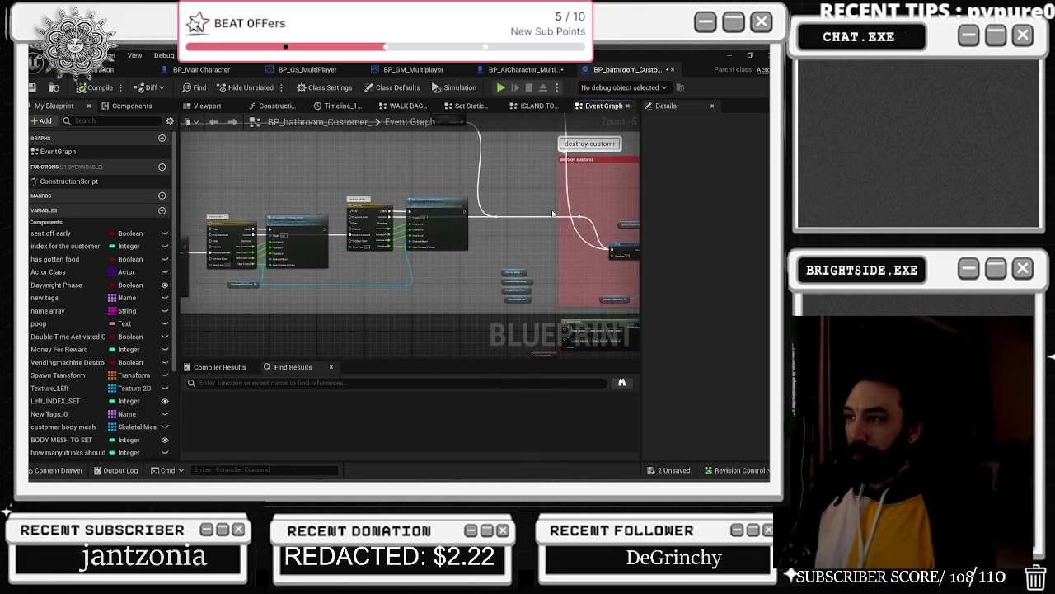
mouse_move(428, 214)
mouse_down()
mouse_move(338, 245)
mouse_move(404, 266)
mouse_up()
double_click(404, 266)
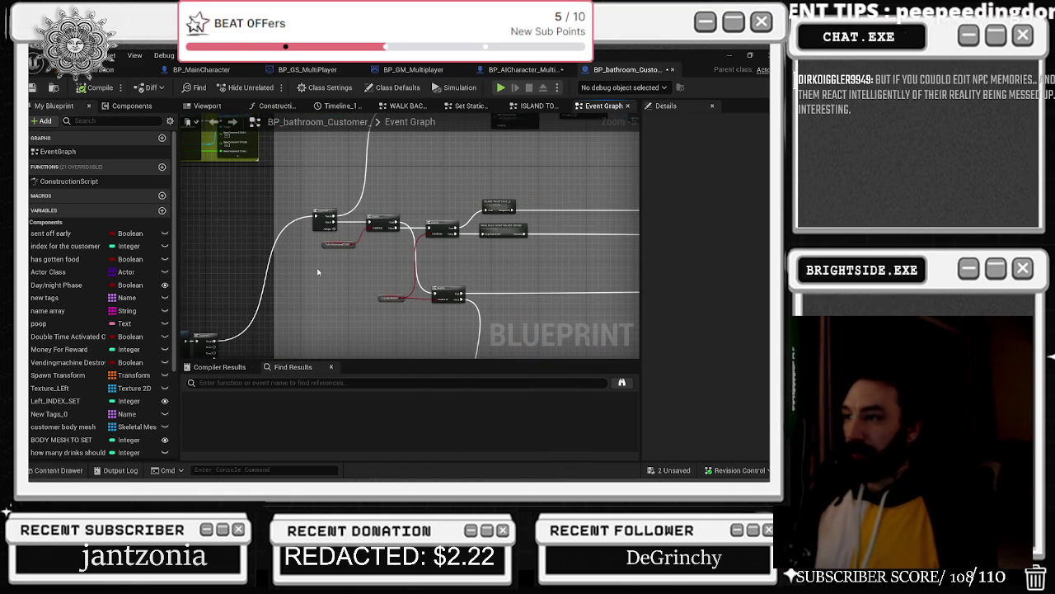
click(526, 69)
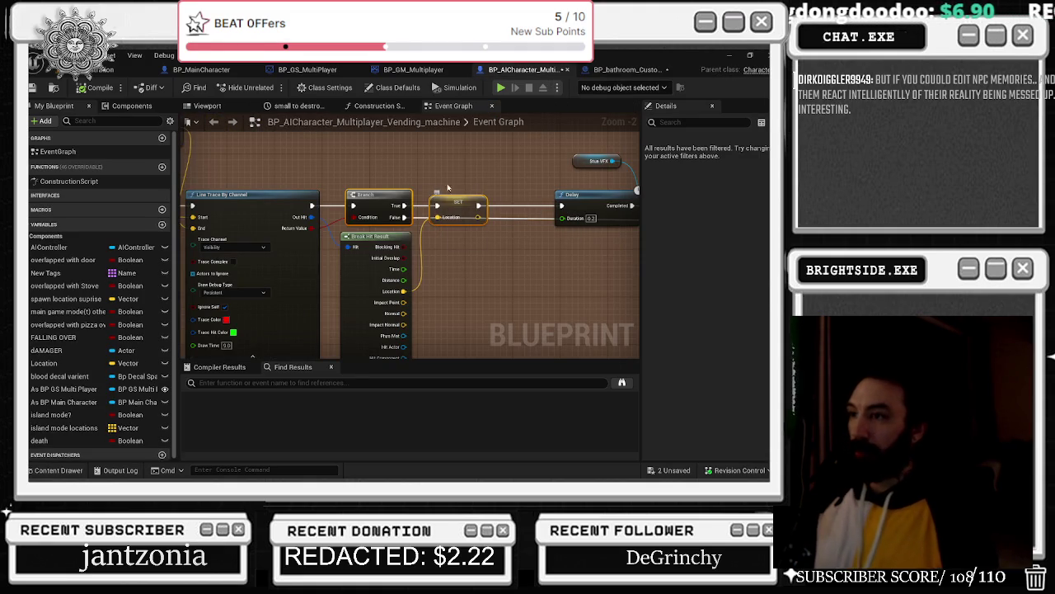
- Place an As BP Main Character getter beside the vending machine's line trace nodes
mouse_move(448, 188)
mouse_down()
mouse_move(471, 161)
mouse_move(621, 125)
mouse_up()
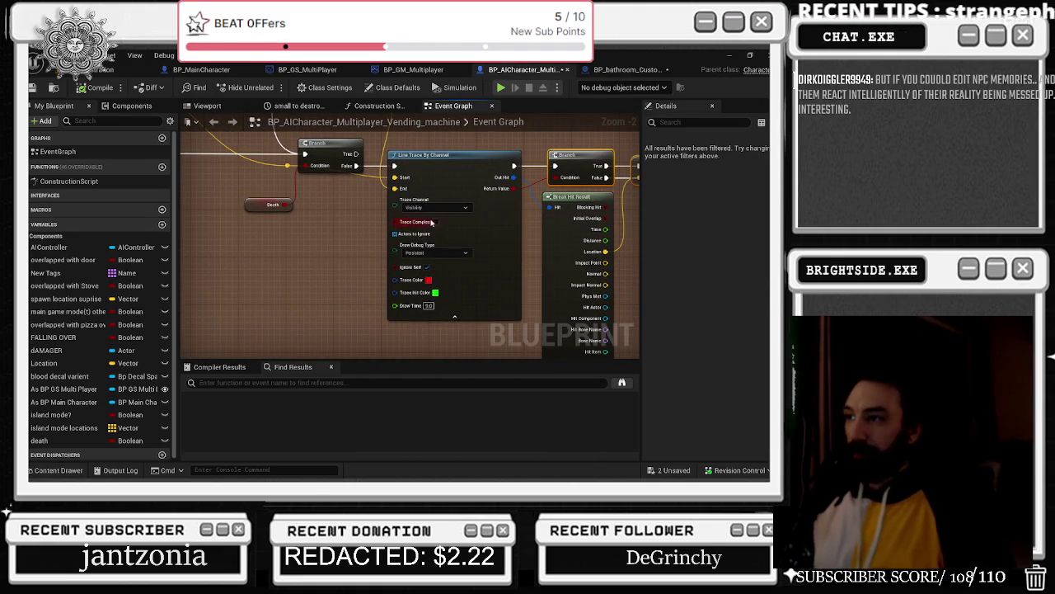
drag(307, 261, 372, 317)
mouse_move(198, 280)
mouse_down()
mouse_move(513, 282)
mouse_move(291, 282)
mouse_move(528, 338)
mouse_move(508, 338)
mouse_up()
drag(64, 401, 248, 295)
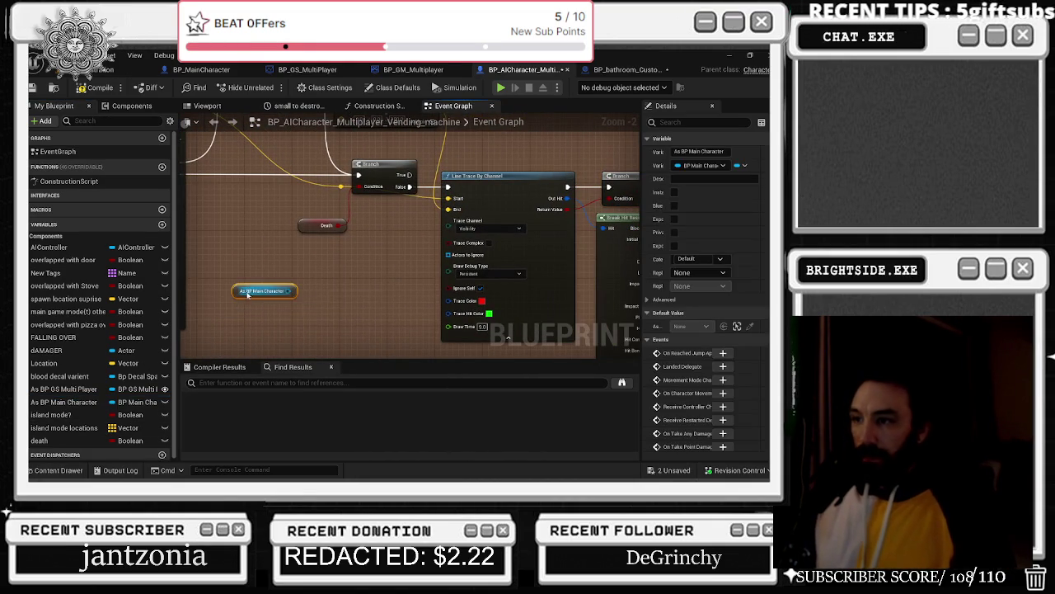
click(259, 287)
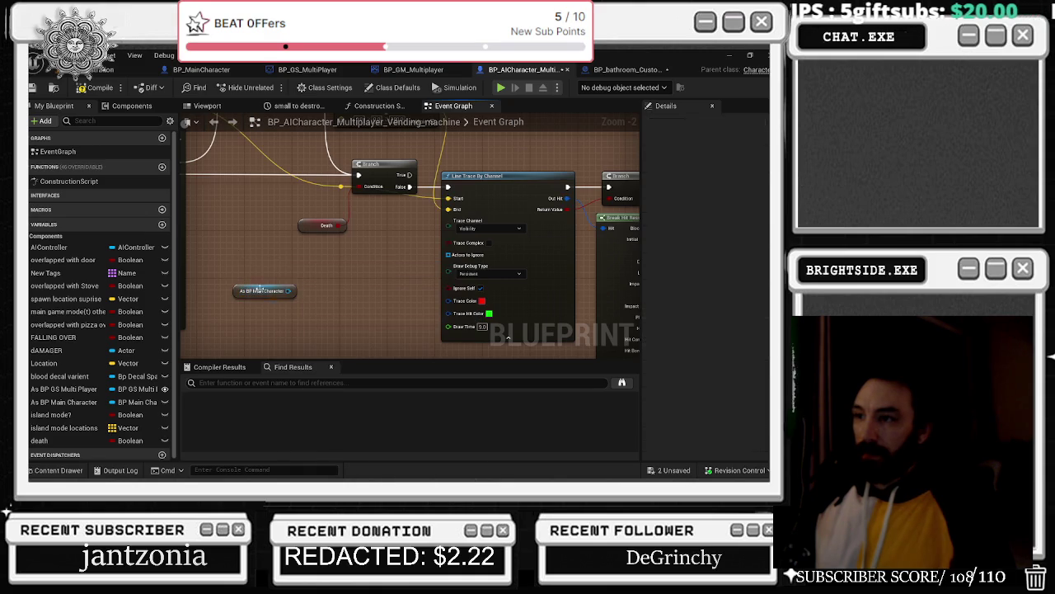
drag(260, 289, 247, 266)
- Add a Self reference node via the 'self' node search
right_click(246, 287)
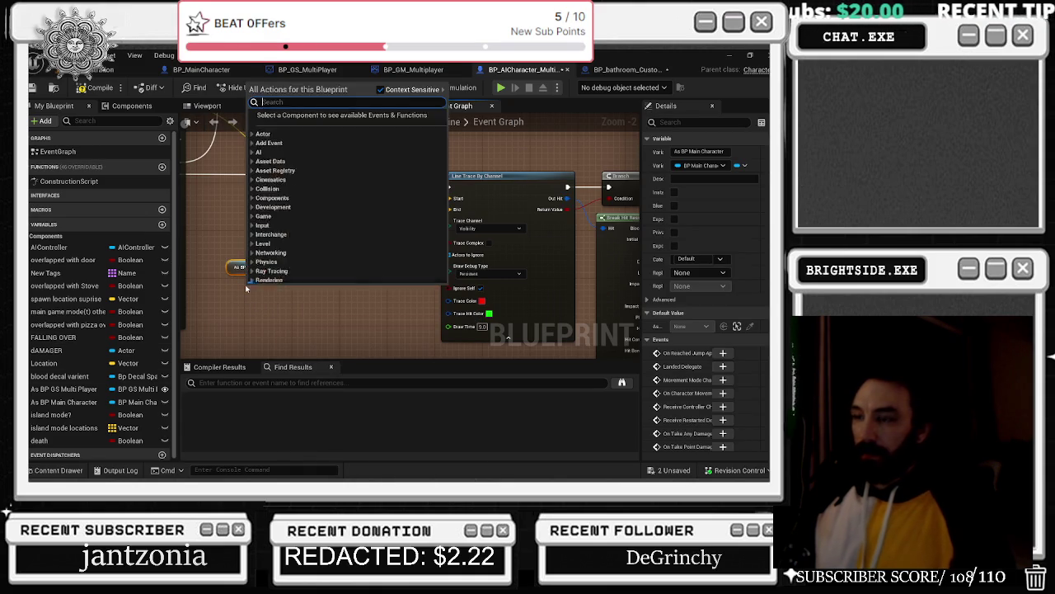
text(self)
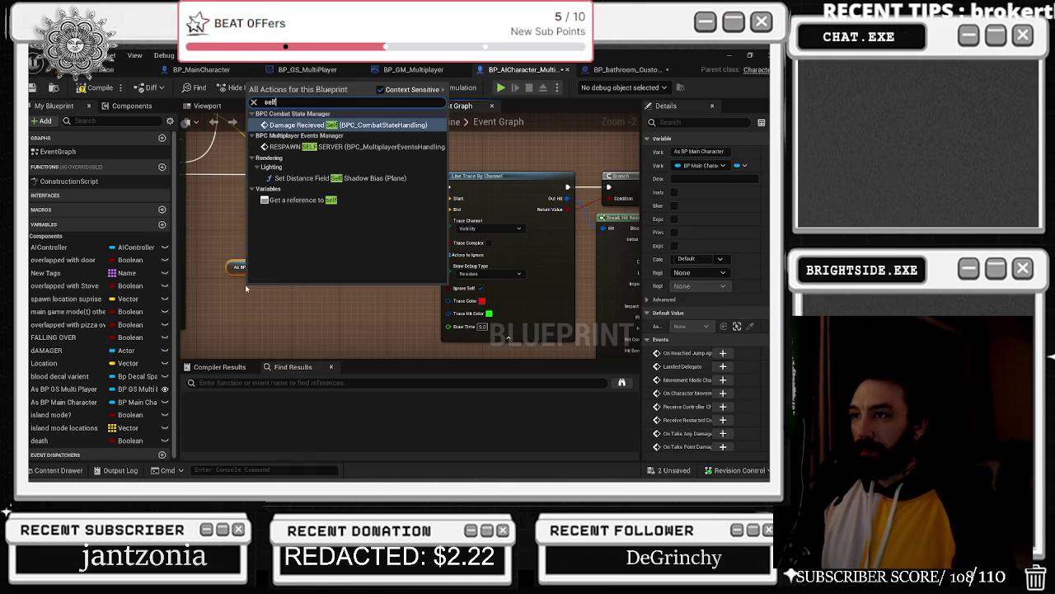
key(Down)
key(Down)
key(Down)
key(Return)
- Add a Make Array from As BP Main Character and a Character Output getter to the graph
mouse_move(281, 266)
mouse_down()
mouse_move(324, 270)
mouse_move(306, 267)
mouse_up()
click(329, 413)
click(132, 105)
drag(80, 160, 248, 315)
click(307, 280)
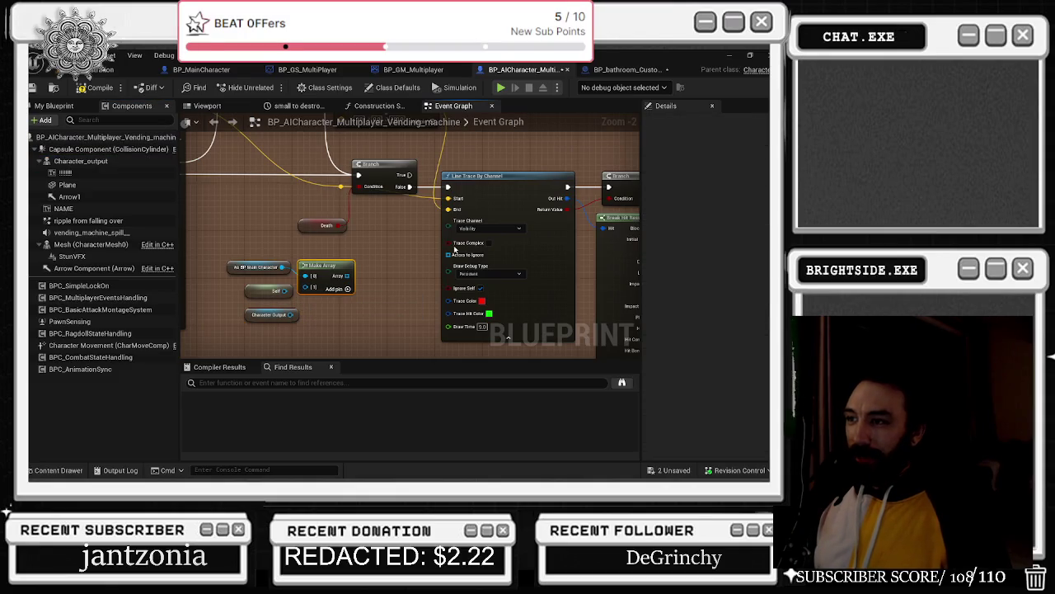
- Filter Details by 'coll' and set the Plane component's Collision Presets to NoCollision
click(99, 161)
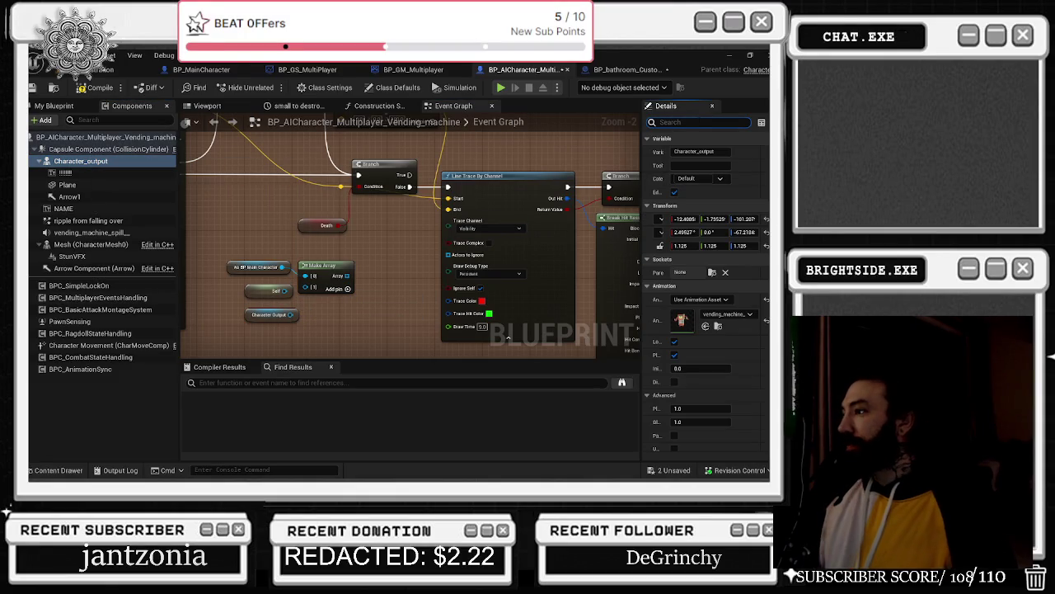
text(coll)
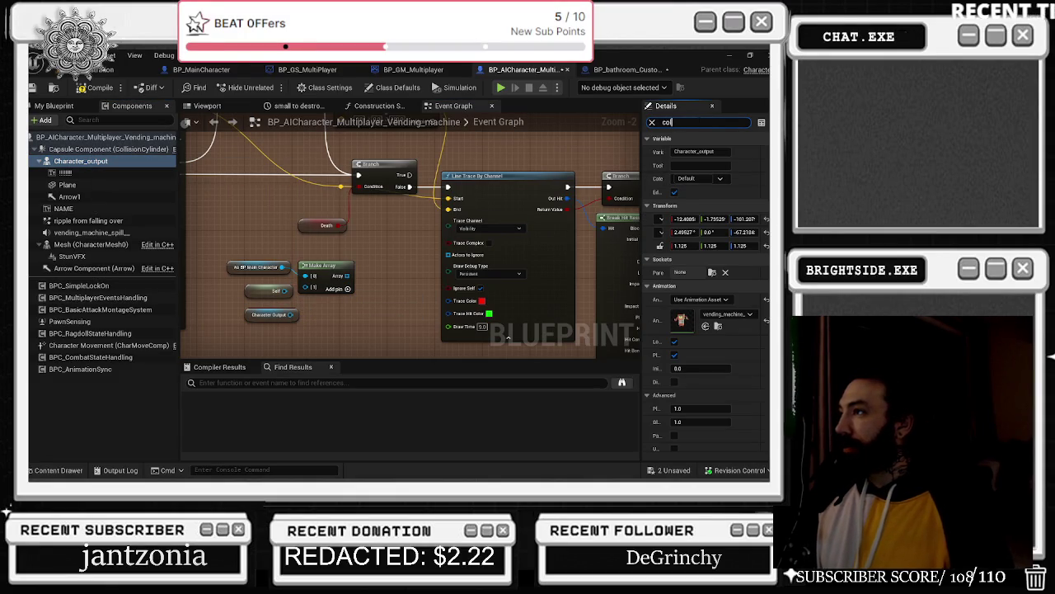
click(115, 149)
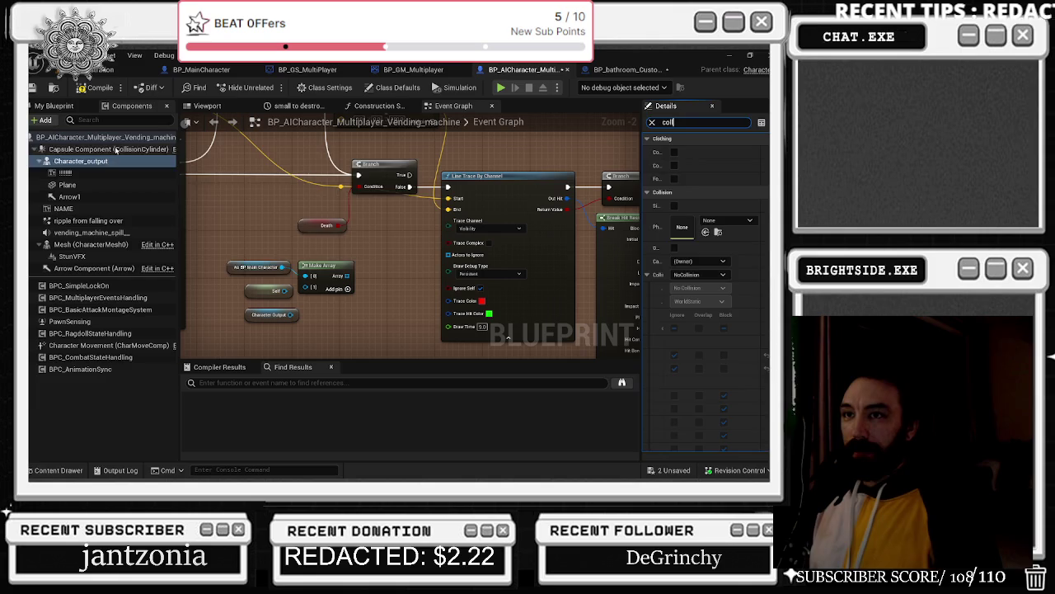
key(Down)
key(Down)
key(Down)
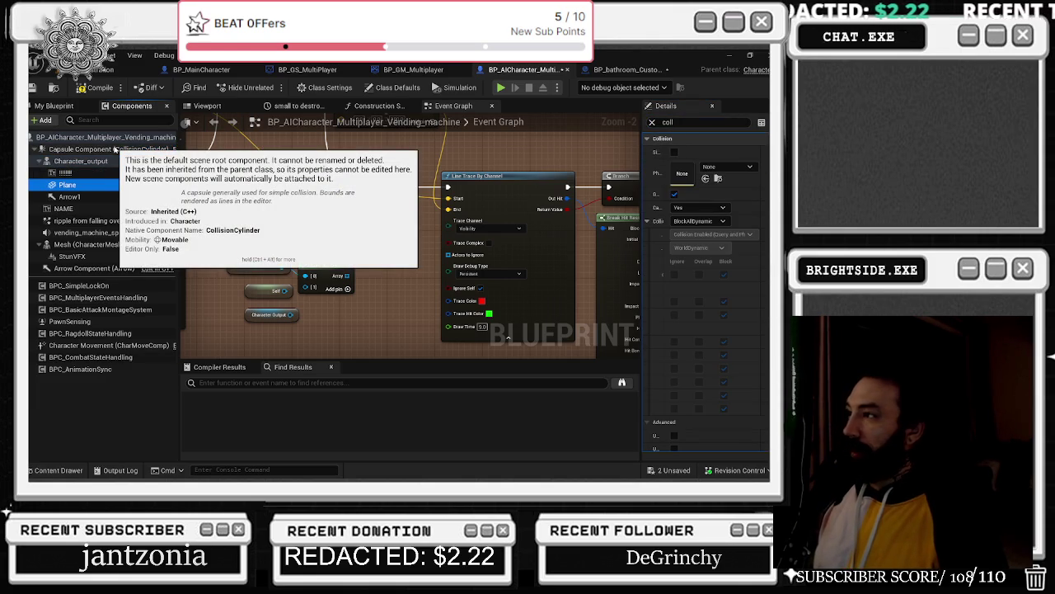
click(208, 107)
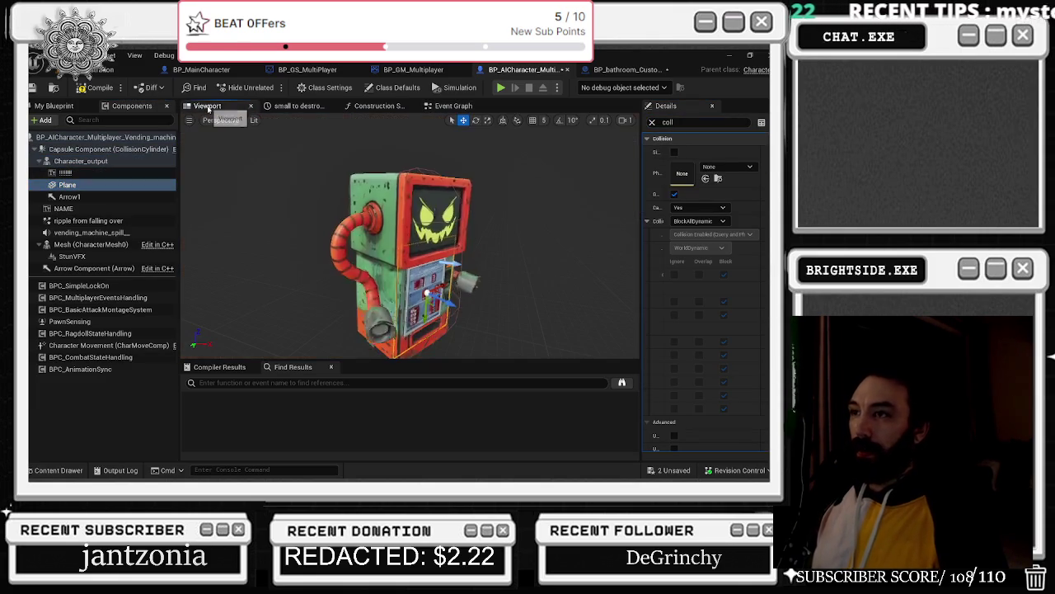
click(699, 207)
click(693, 222)
click(693, 222)
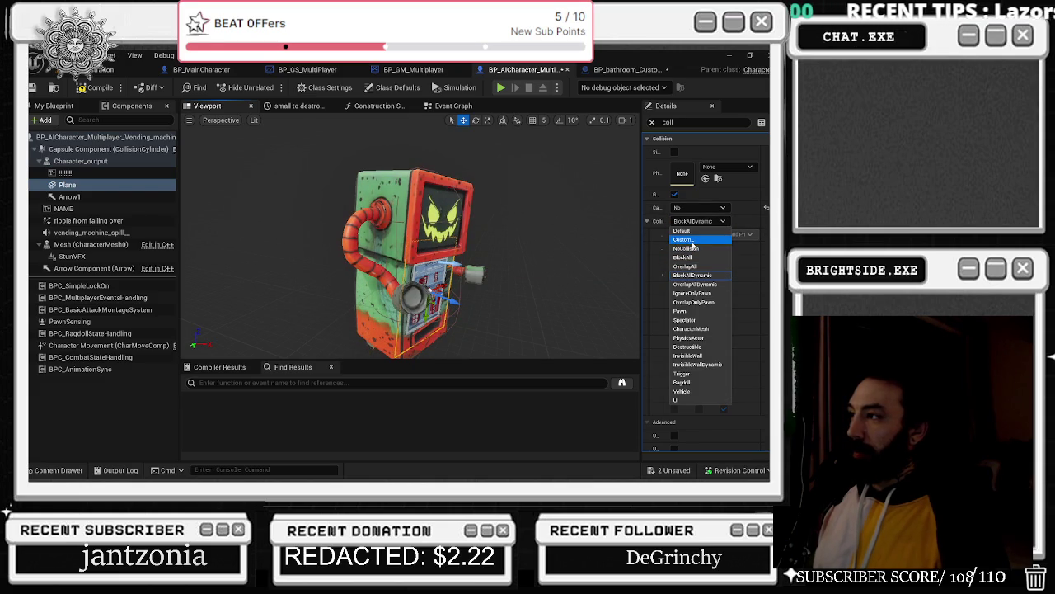
click(691, 248)
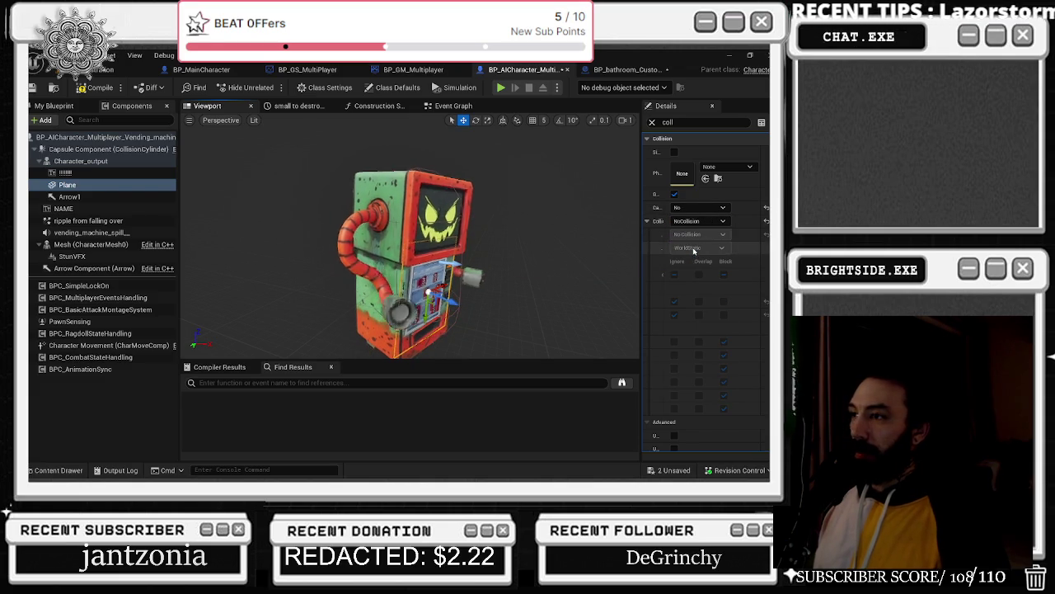
- Check collision on the NAME, spill and Mesh components, then clear the property filter
click(66, 209)
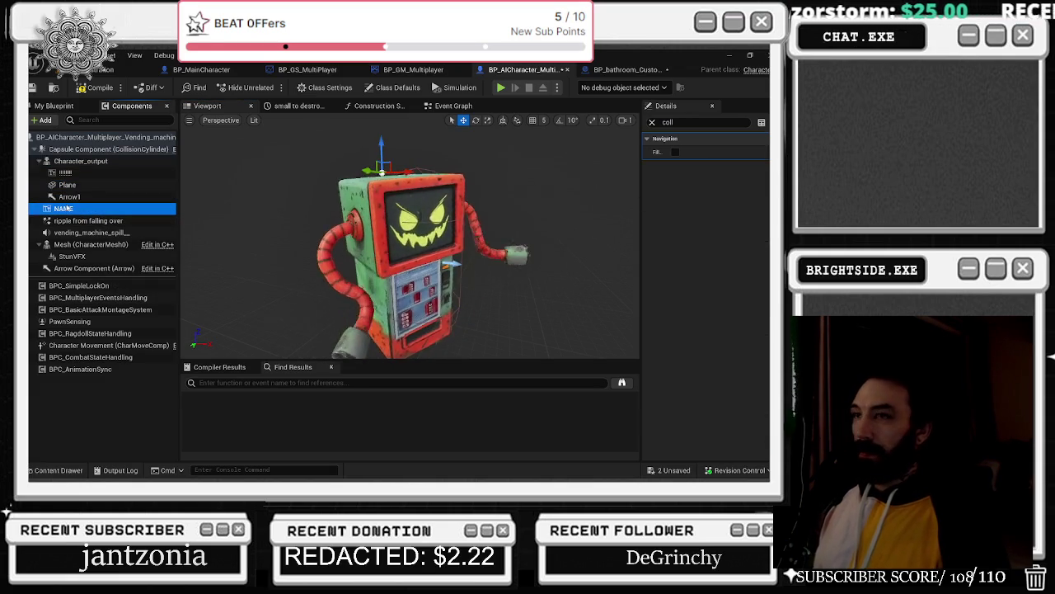
click(83, 221)
key(Down)
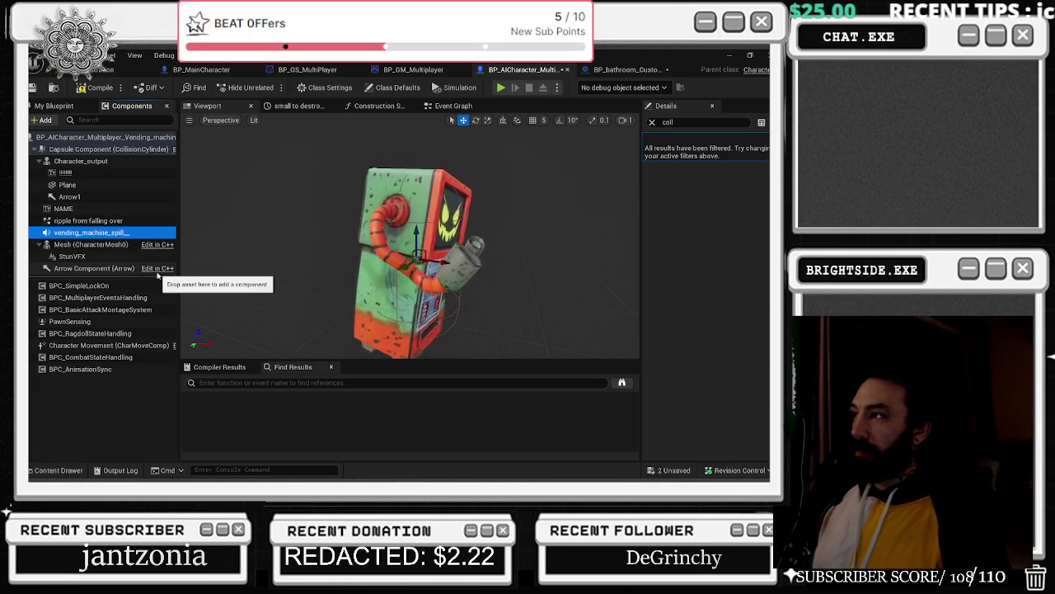
key(Down)
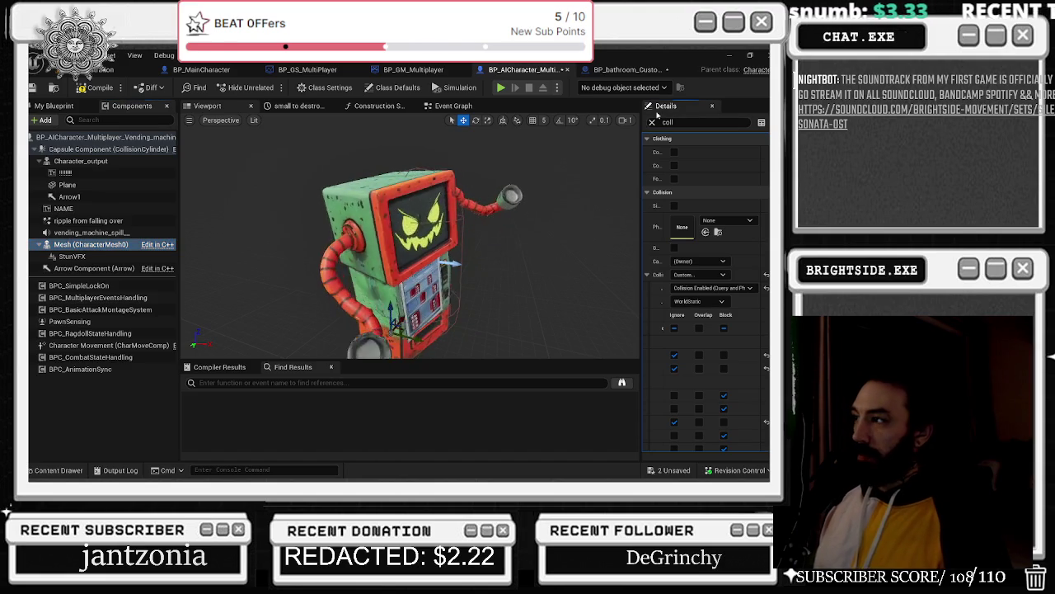
click(654, 122)
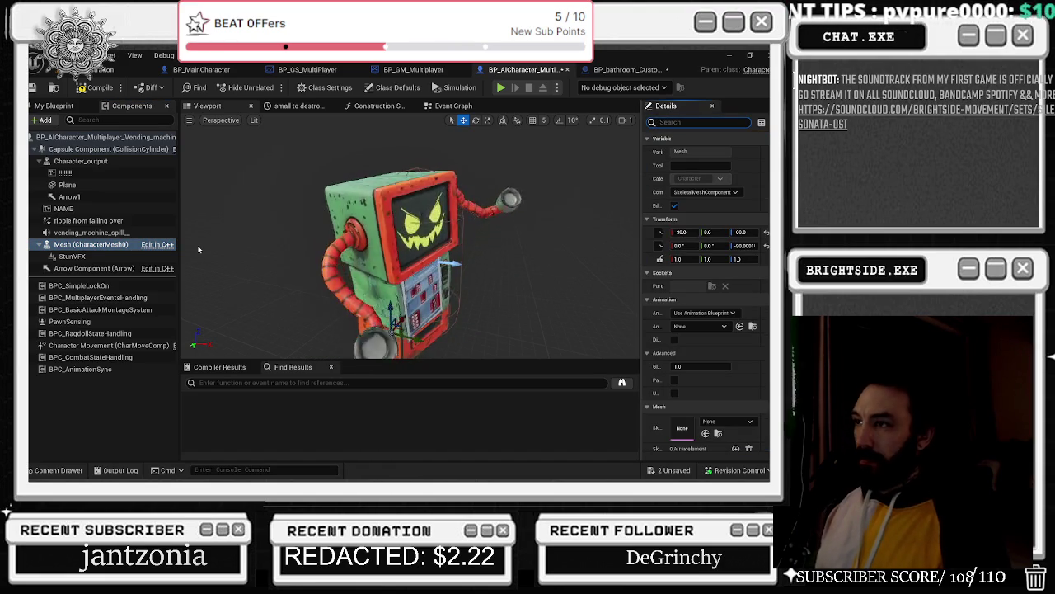
- Expand the Capsule Component's Custom collision presets (Pawn, ignoring Visibility and PhysicsBody) with a wider name column
click(80, 160)
click(73, 150)
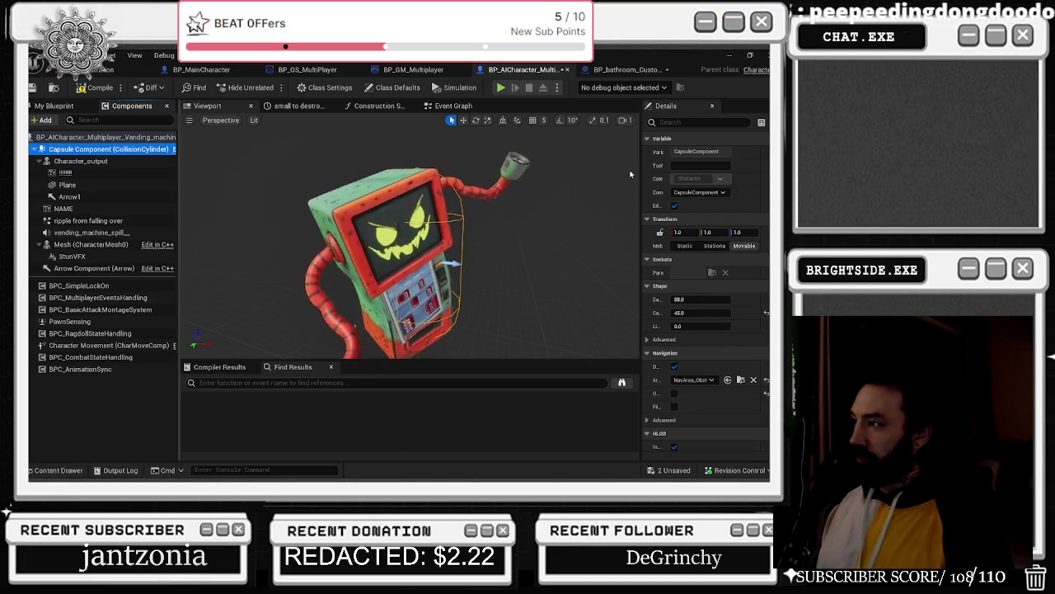
drag(641, 192, 596, 191)
scroll(651, 225, down, 10)
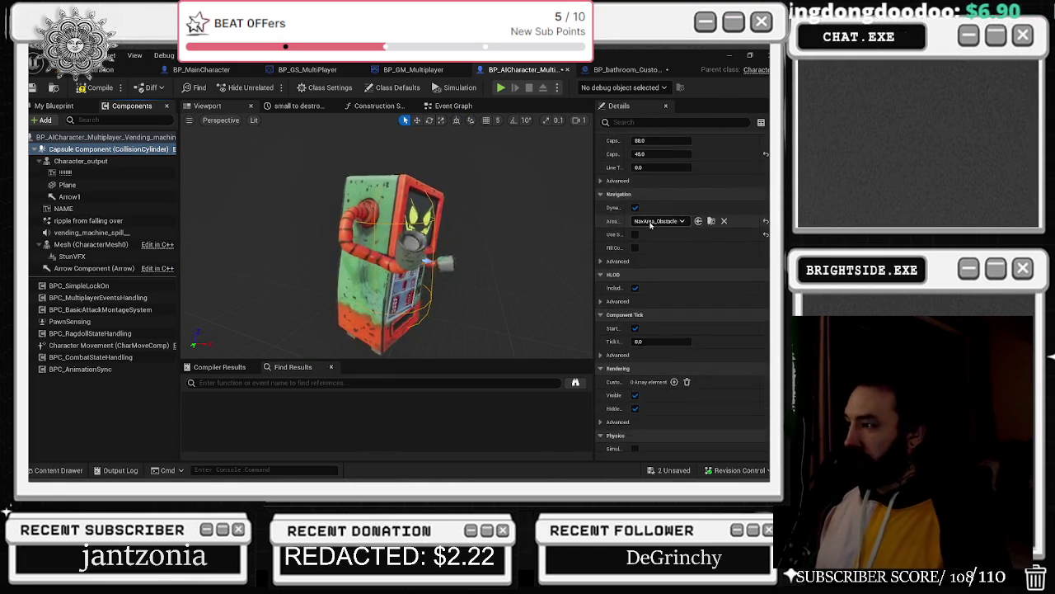
scroll(652, 225, down, 5)
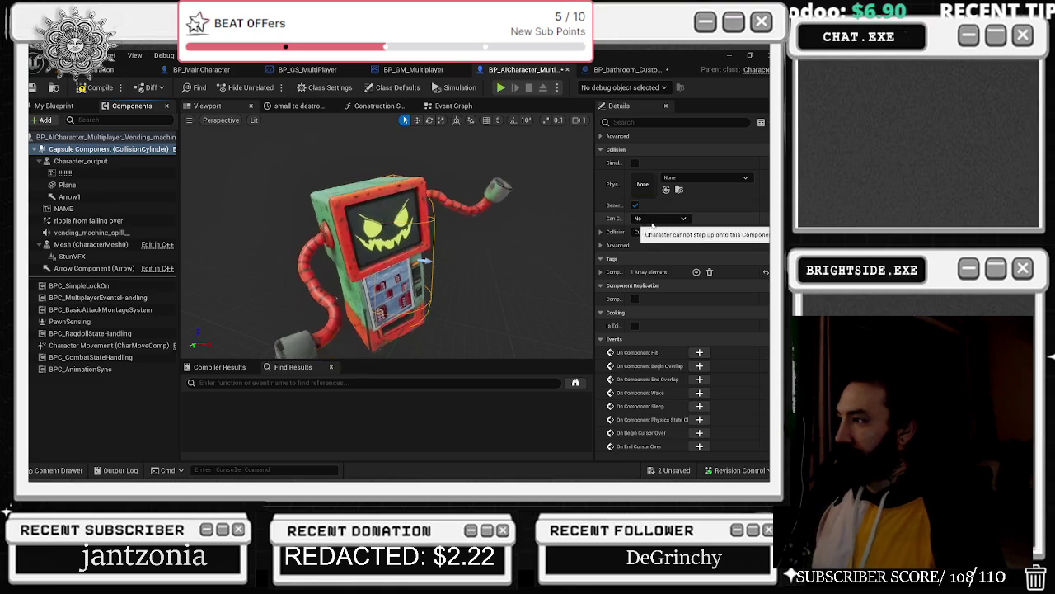
click(602, 232)
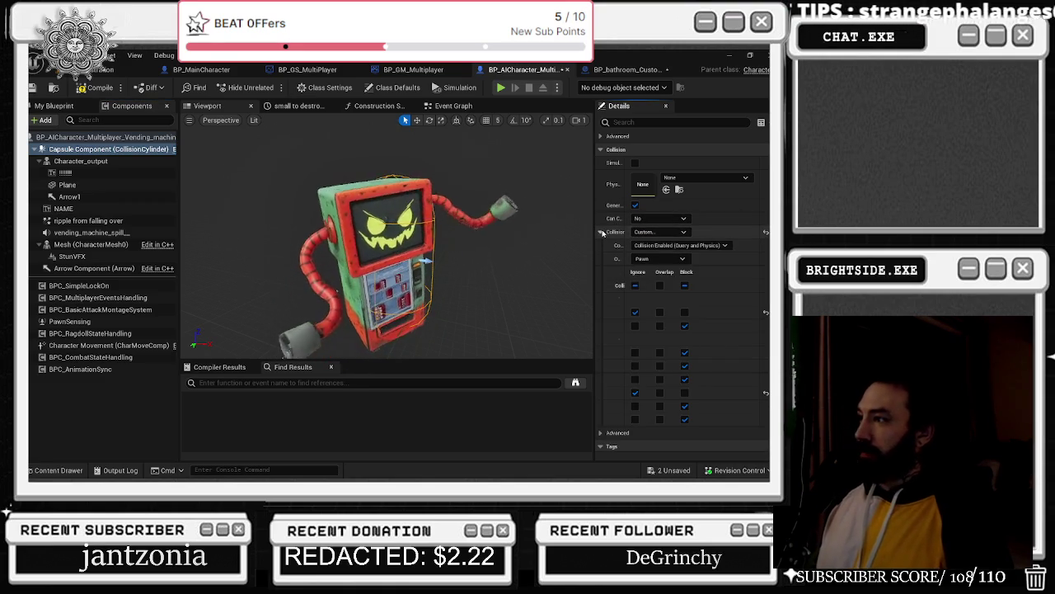
drag(623, 291, 661, 302)
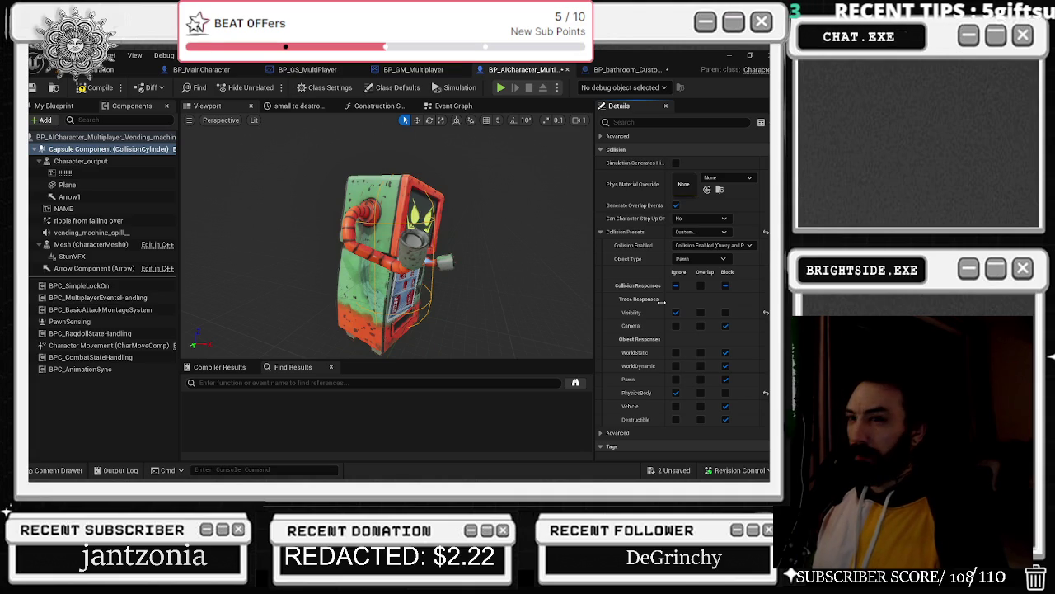
drag(661, 301, 657, 302)
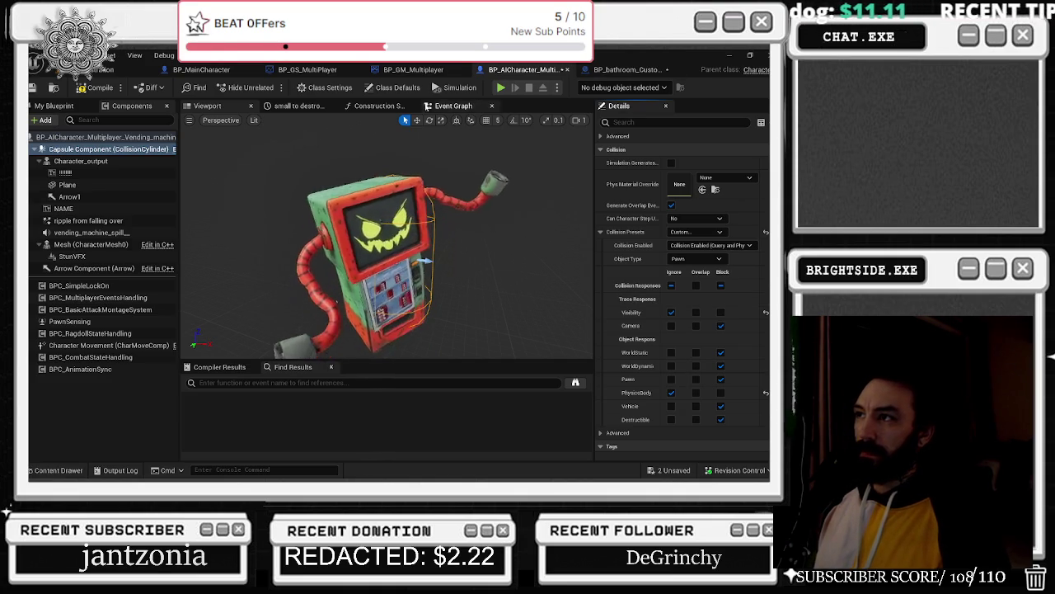
click(454, 106)
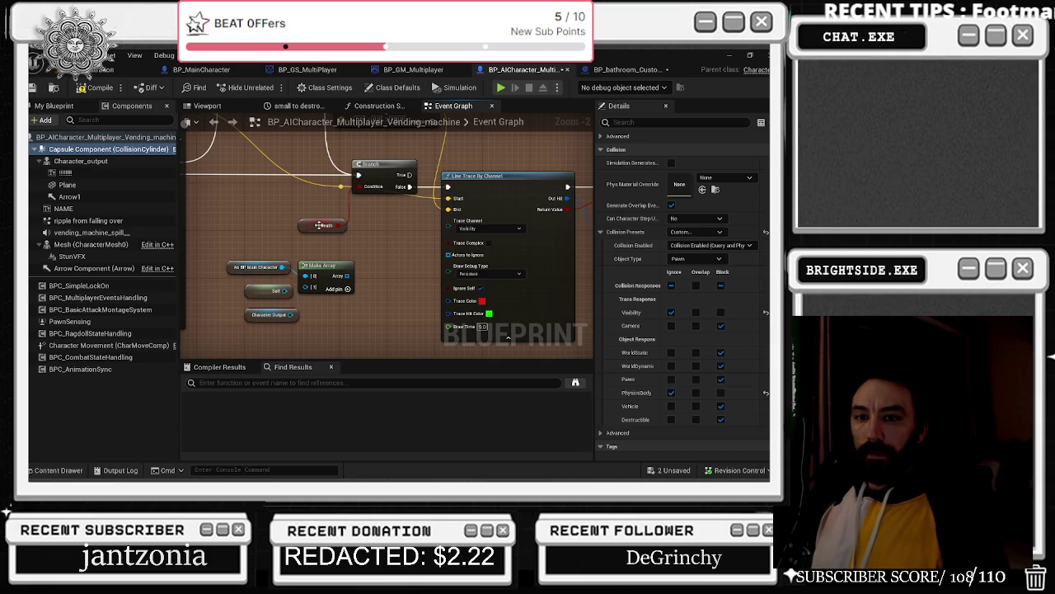
- Add a Make Array node and wire its array into Line Trace By Channel's Actors to Ignore
mouse_move(107, 149)
mouse_down()
mouse_move(330, 317)
mouse_move(221, 244)
mouse_move(318, 291)
mouse_move(302, 251)
mouse_up()
text(make array)
key(Return)
key(ctrl+c)
key(ctrl+v)
mouse_move(365, 278)
mouse_down()
mouse_move(400, 248)
mouse_move(450, 258)
mouse_up()
mouse_move(331, 277)
mouse_down()
mouse_move(346, 301)
mouse_move(385, 272)
mouse_move(363, 274)
mouse_move(452, 258)
mouse_move(221, 257)
mouse_up()
- Delete the old Make Array, capsule, Self and Character Output nodes and reposition the rest
key(Delete)
drag(338, 290, 390, 248)
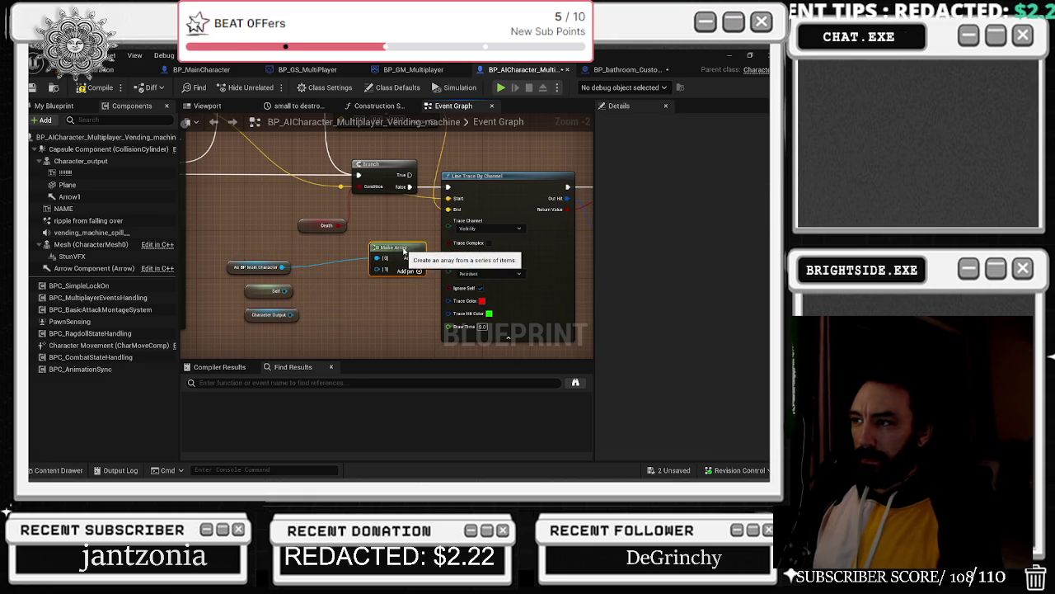
mouse_move(228, 272)
mouse_down()
mouse_move(272, 297)
mouse_move(295, 349)
mouse_up()
click(266, 275)
drag(266, 275, 283, 327)
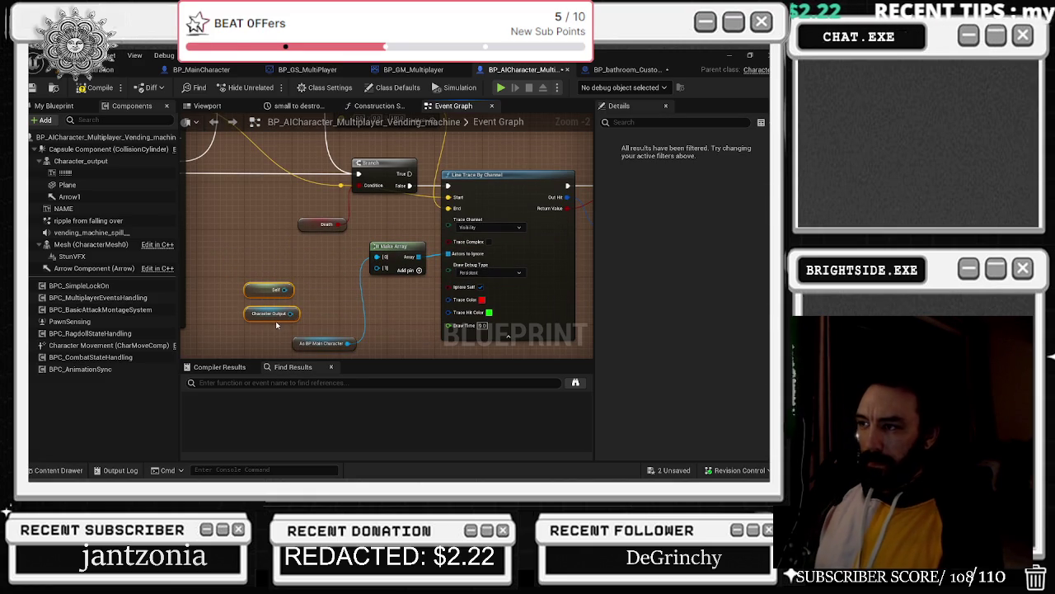
key(Delete)
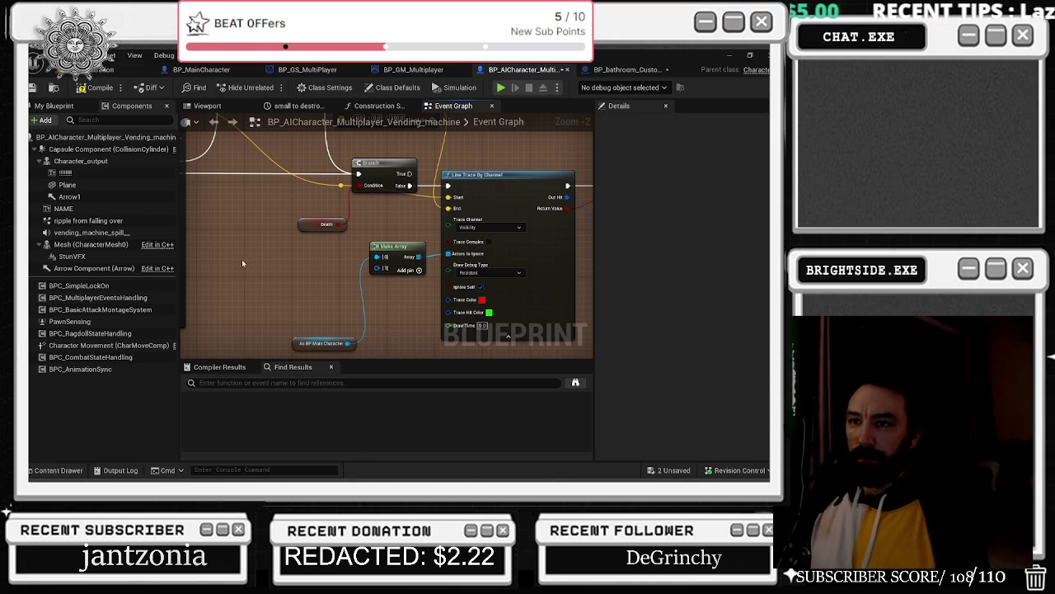
- Place a Character Output reference next to the Make Array node
drag(377, 268, 297, 300)
text(sel)
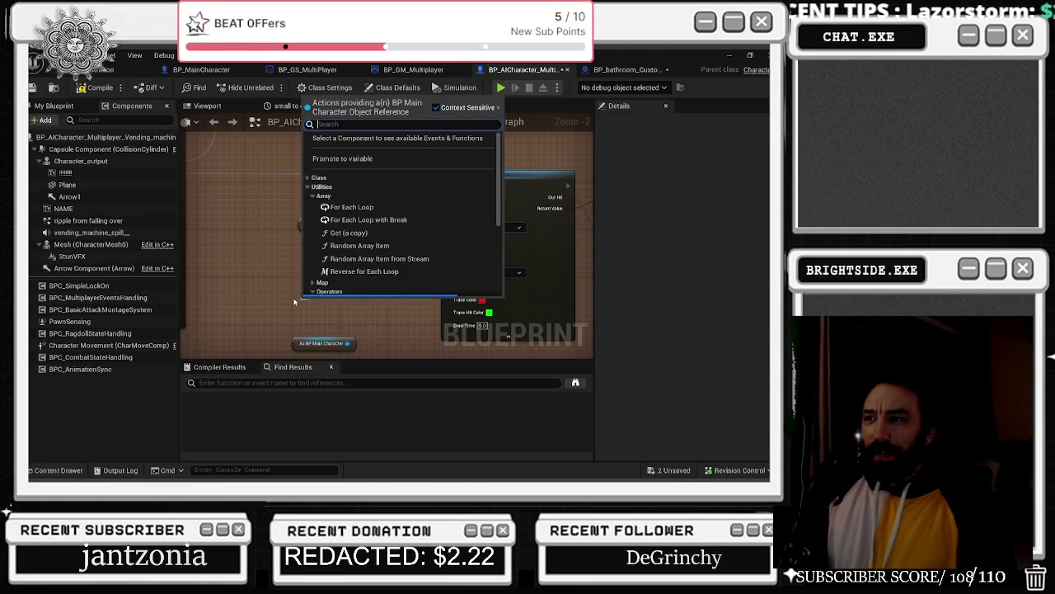
key(BackSpace)
key(BackSpace)
key(BackSpace)
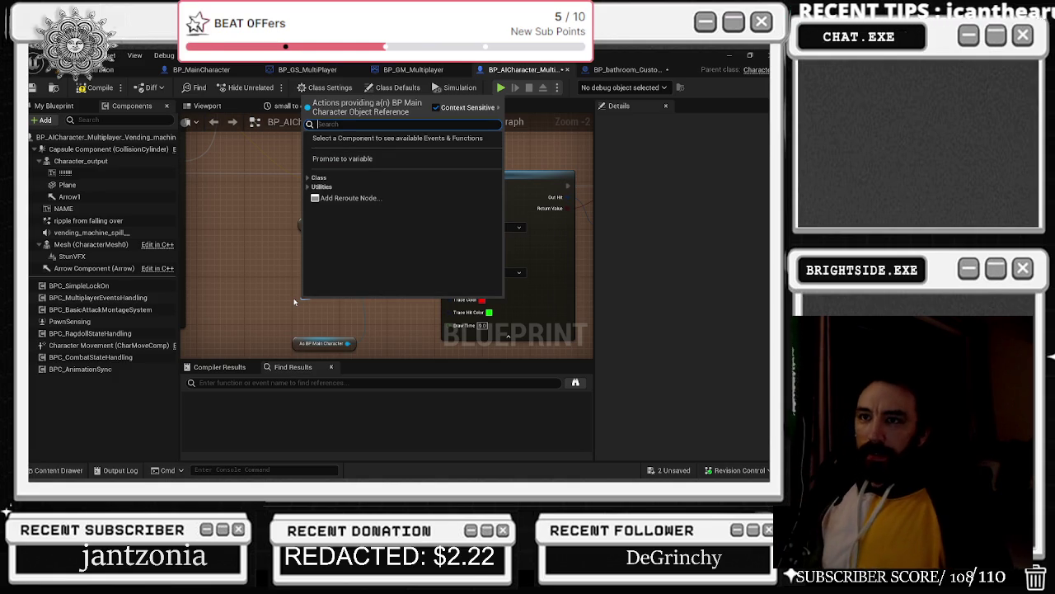
drag(81, 161, 314, 296)
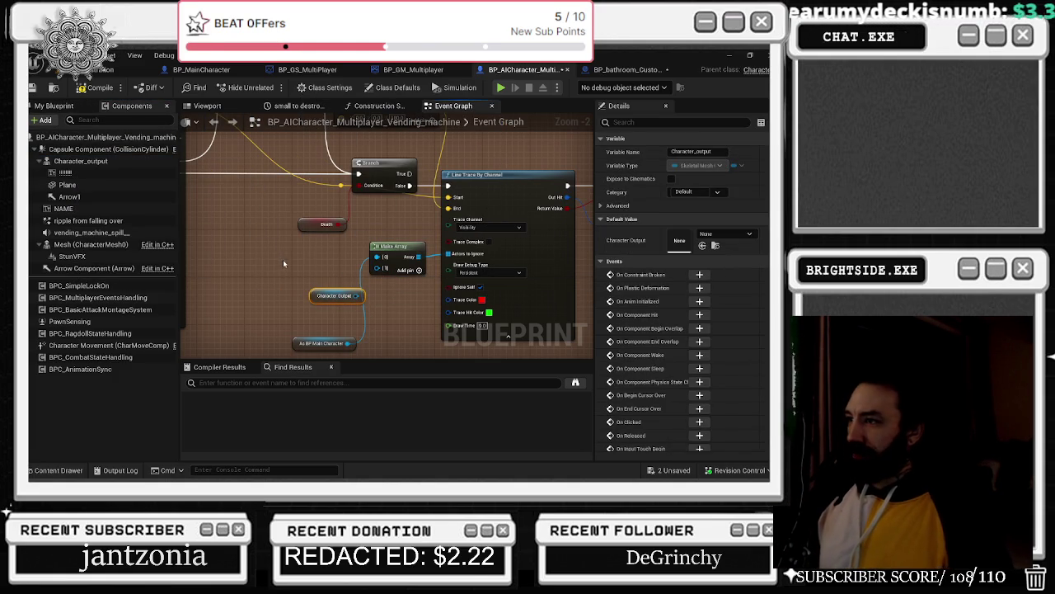
drag(344, 293, 163, 262)
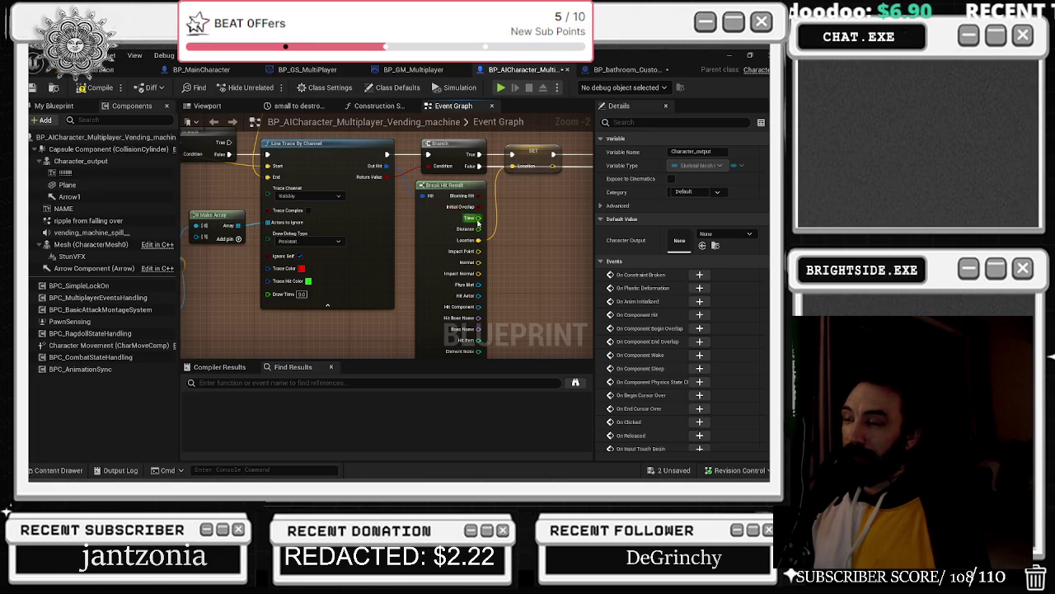
- Shift three trace nodes right, move the reroute point left, and nudge Get World Location
scroll(479, 223, down, 2)
mouse_move(243, 172)
mouse_down()
mouse_move(400, 218)
mouse_move(381, 198)
mouse_move(502, 214)
mouse_up()
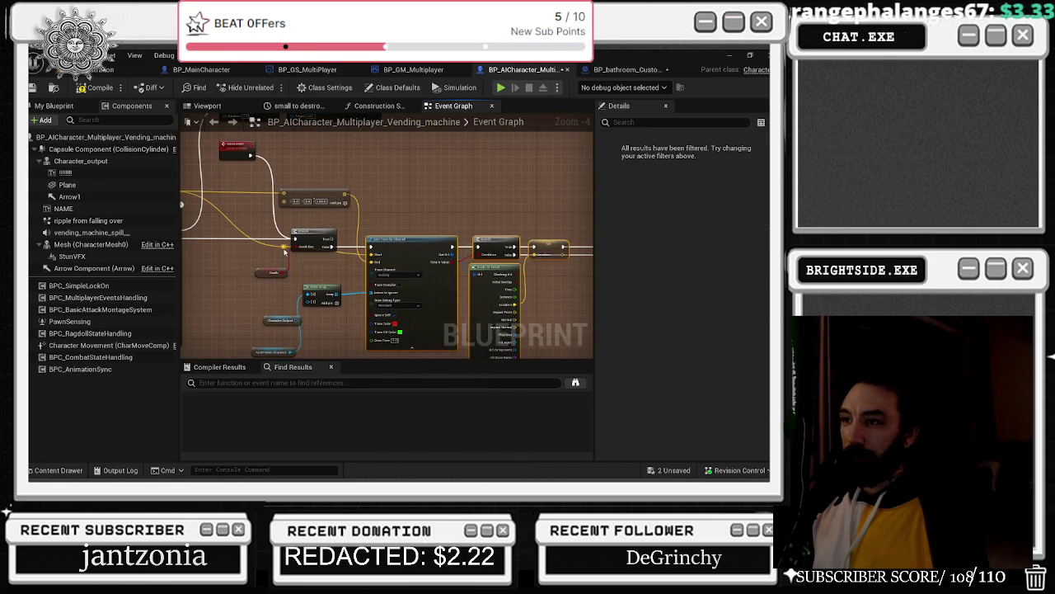
mouse_move(285, 249)
mouse_down()
mouse_move(231, 257)
mouse_move(360, 236)
mouse_move(368, 220)
mouse_up()
drag(297, 188, 309, 186)
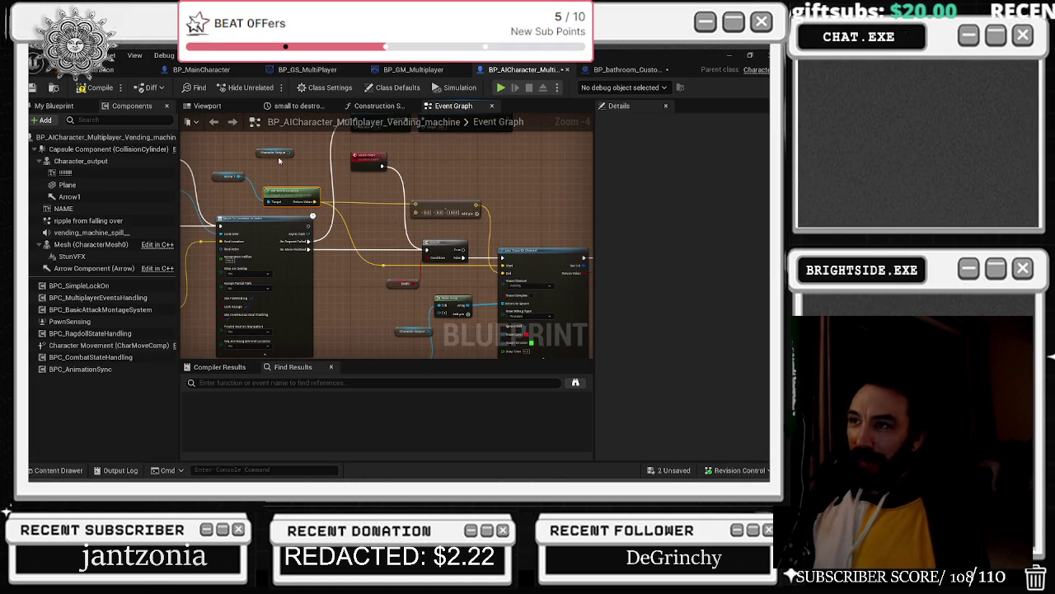
- Move the Sauce Event node slightly down and review the Delay and Spawn nodes
drag(294, 177, 281, 215)
drag(273, 171, 232, 240)
click(410, 225)
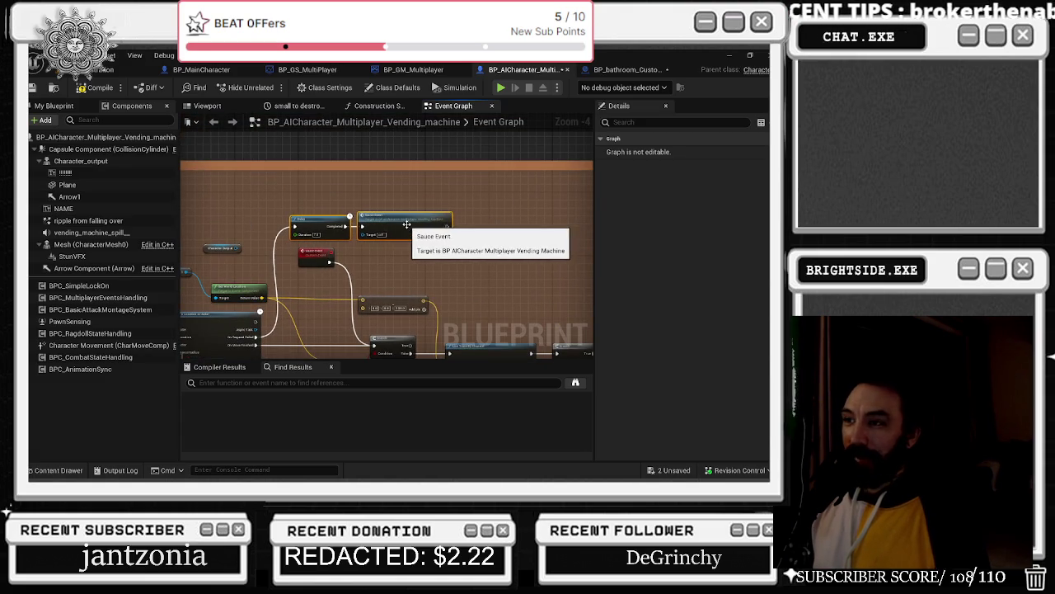
mouse_move(312, 258)
mouse_down()
mouse_move(313, 273)
mouse_move(301, 212)
mouse_up()
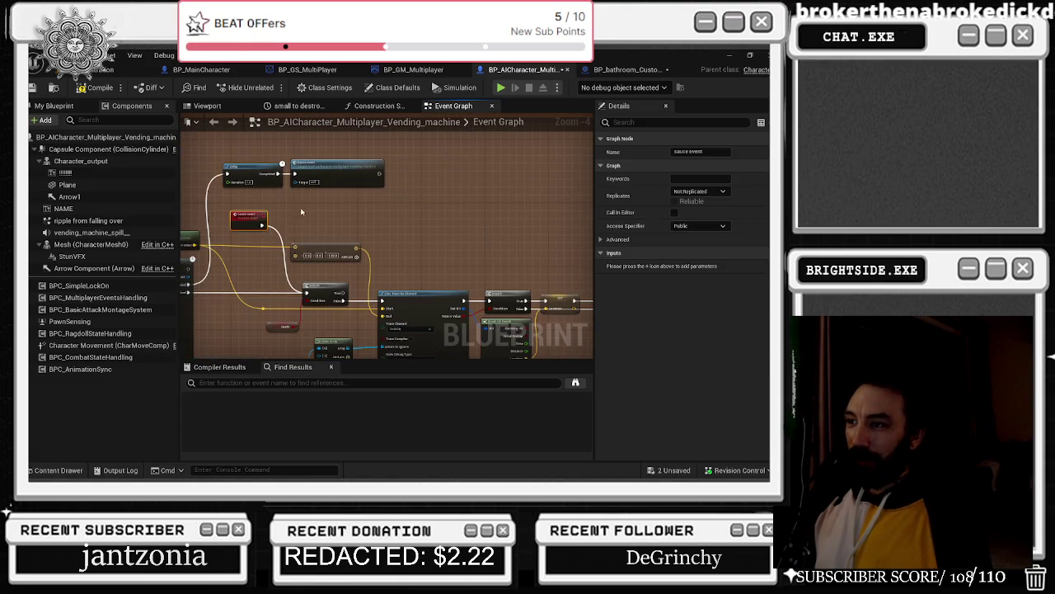
mouse_move(401, 164)
mouse_down()
mouse_move(334, 153)
mouse_move(235, 162)
mouse_up()
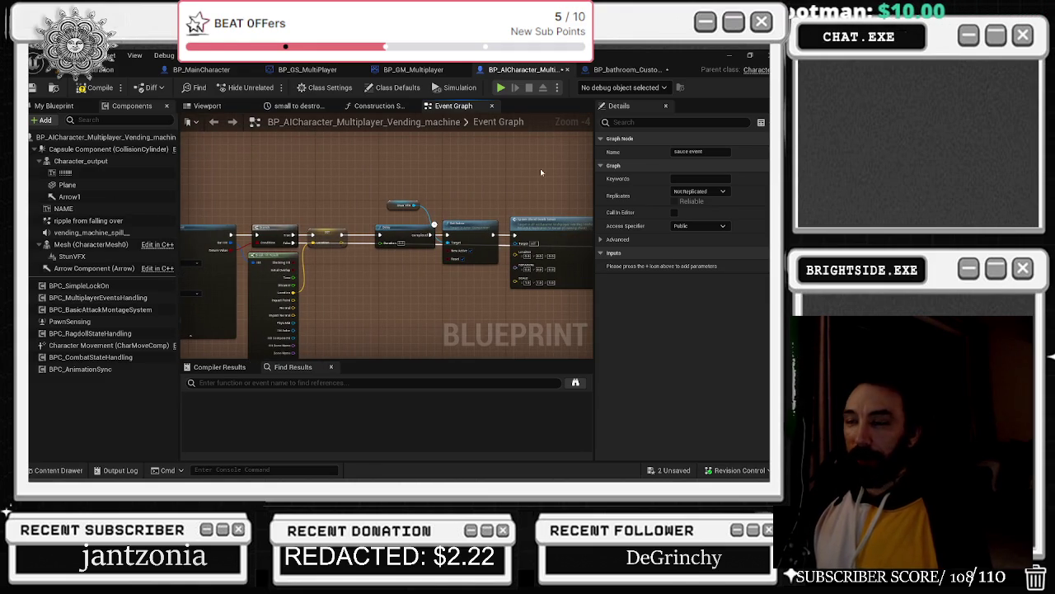
drag(298, 232, 242, 183)
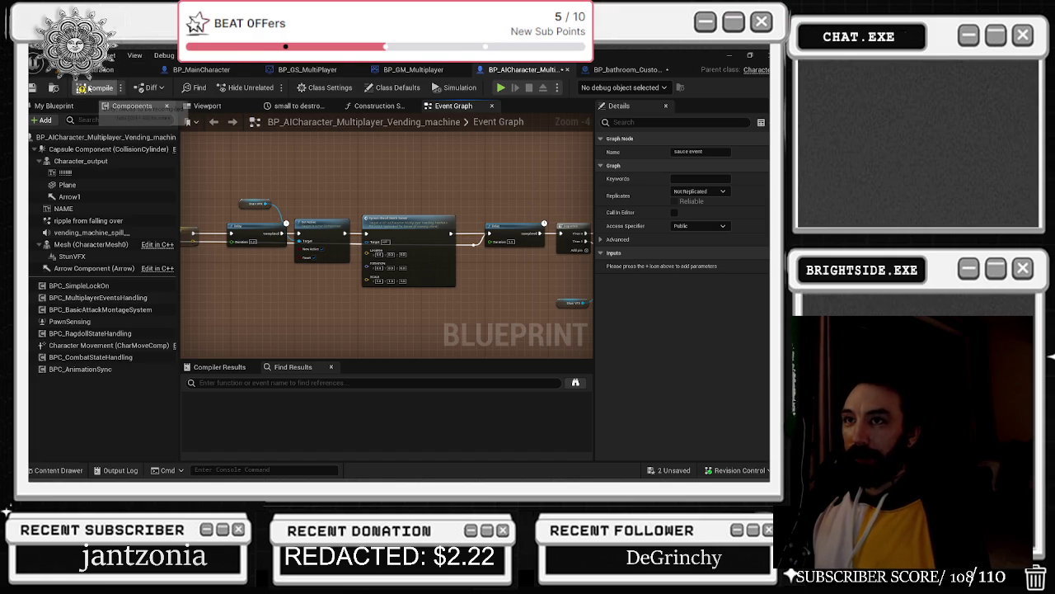
- Save the vending machine Blueprint, nudge two nodes, and return to the Badaboom_Pizza_sim level
click(32, 89)
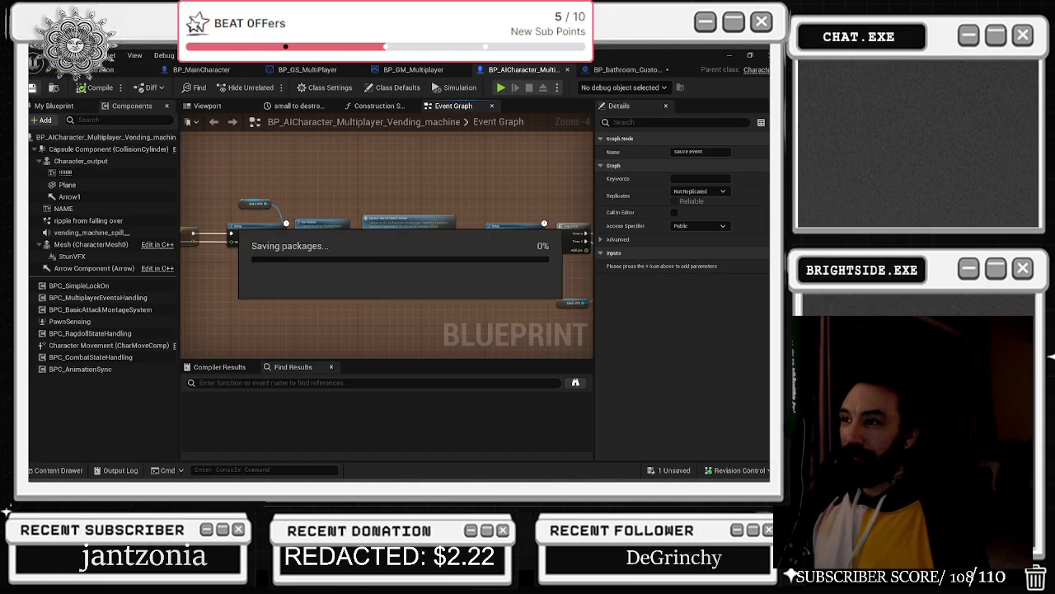
drag(458, 163, 202, 172)
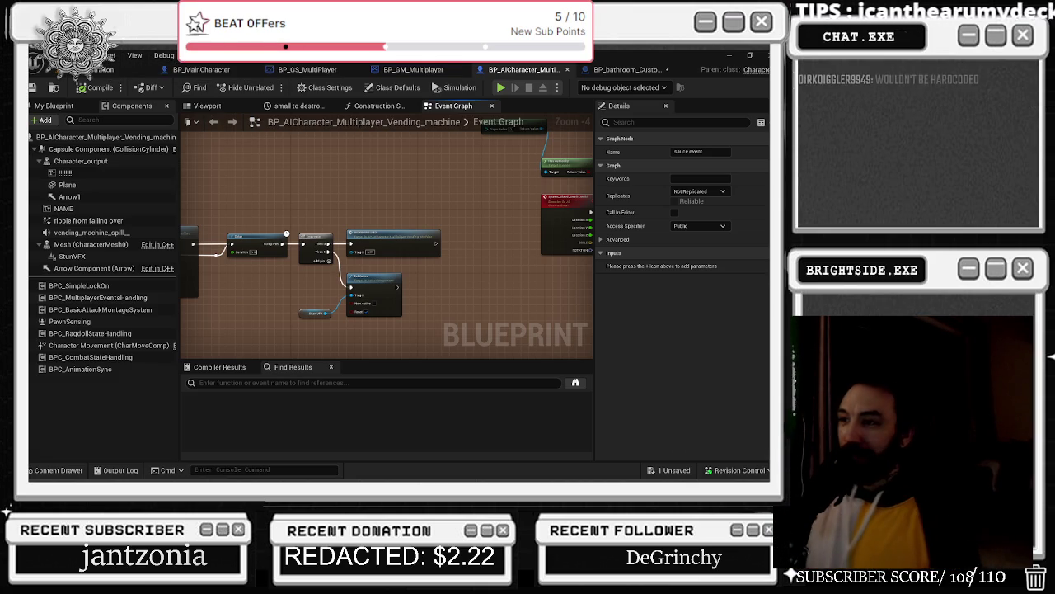
click(32, 88)
drag(362, 201, 314, 145)
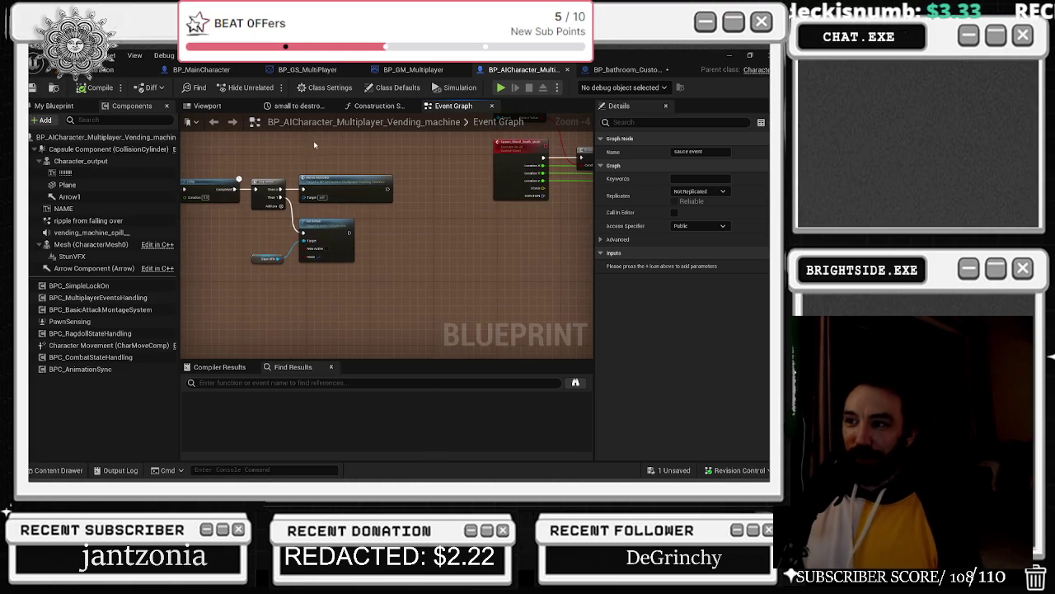
mouse_move(278, 229)
mouse_down()
mouse_move(338, 263)
mouse_move(338, 231)
mouse_up()
click(107, 69)
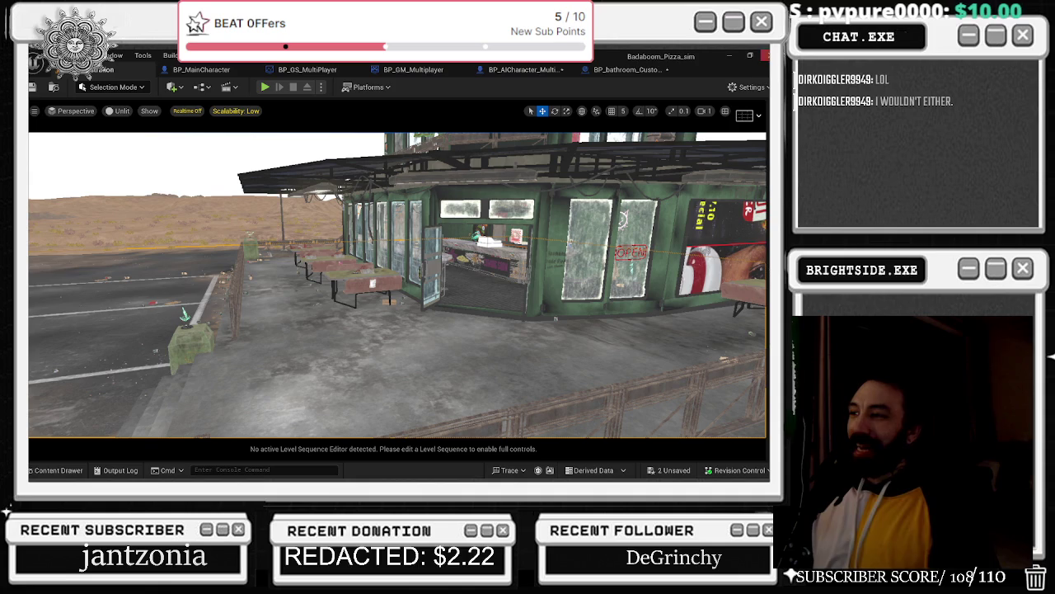
- Save all unsaved content while orbiting the level view around the pizza shop
drag(445, 307, 511, 346)
click(669, 470)
drag(466, 383, 273, 179)
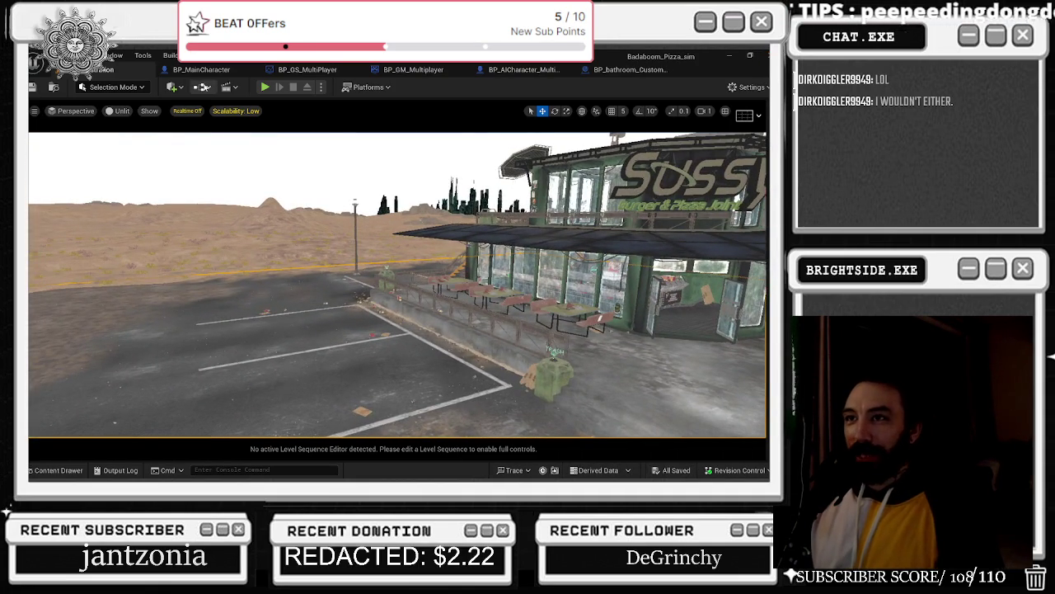
- In BP_MainCharacter, clear the 'debug' member filter, then switch to BP_GS_MultiPlayer's DAY/NIGHT graph
click(201, 70)
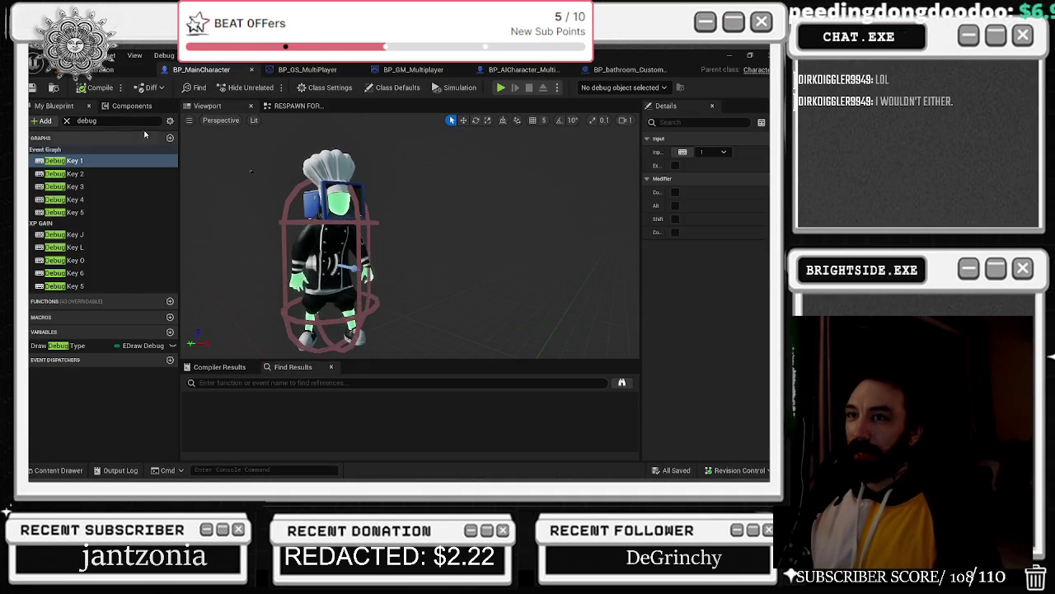
click(67, 120)
scroll(371, 240, down, 5)
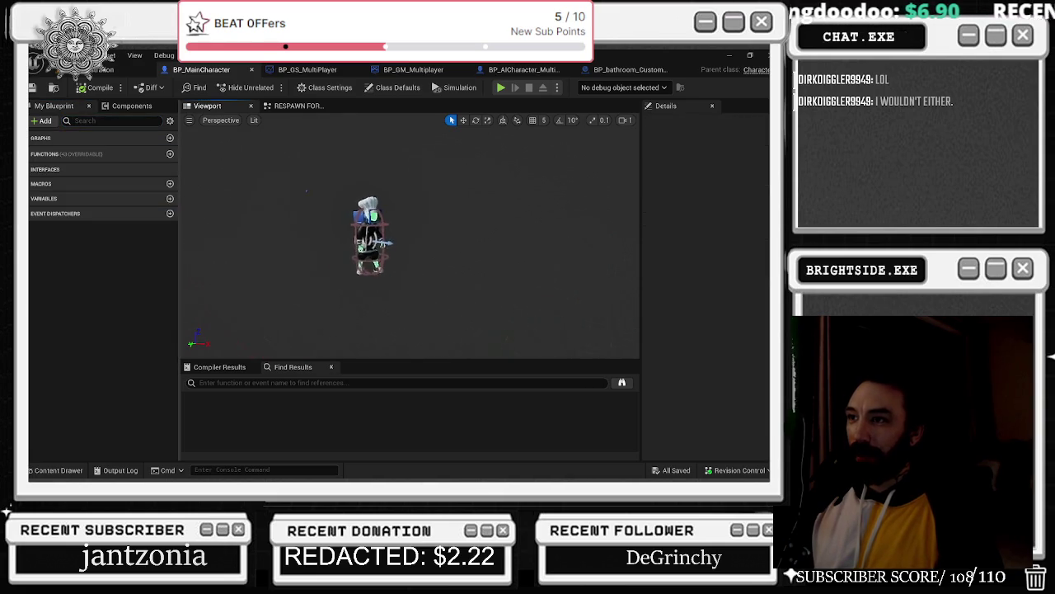
mouse_move(217, 142)
mouse_down()
mouse_move(272, 149)
mouse_move(218, 147)
mouse_up()
mouse_move(298, 222)
mouse_down()
mouse_move(328, 182)
mouse_move(272, 191)
mouse_up()
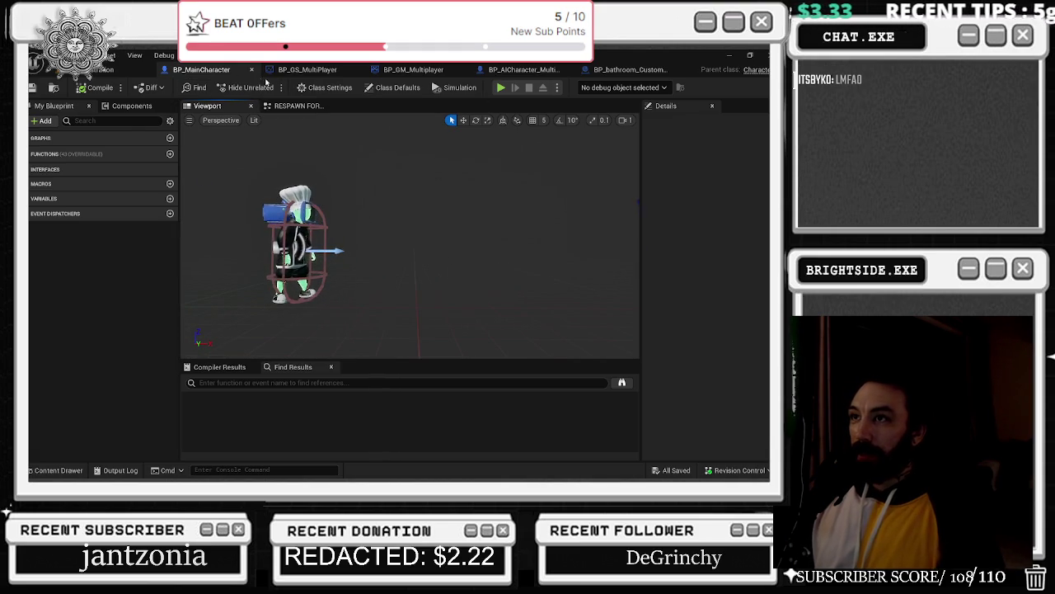
click(293, 72)
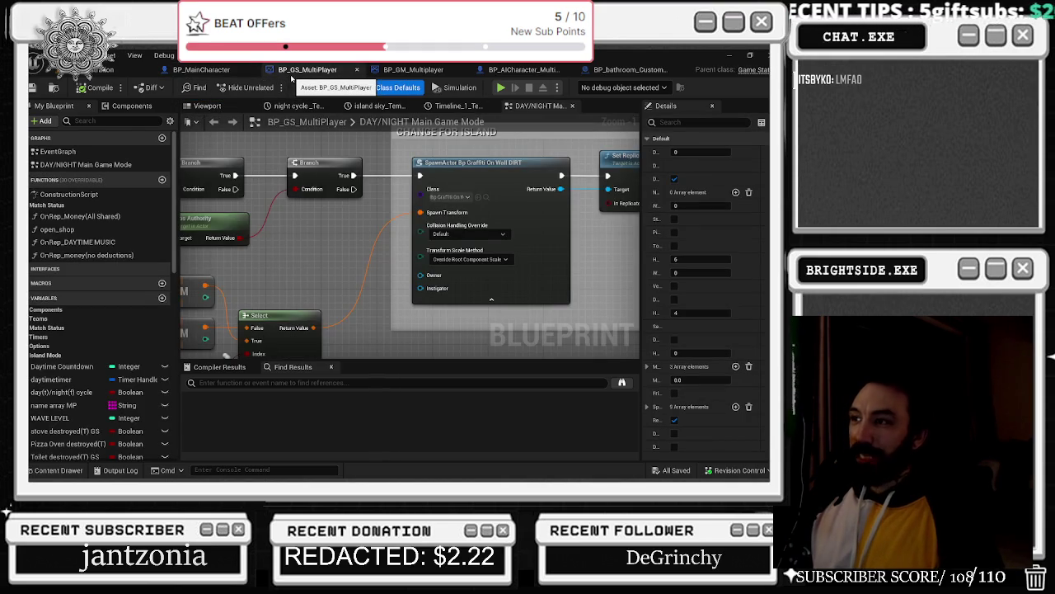
- Cycle through BP_GM_Multiplayer, vending machine AI and bathroom customer tabs, back to BP_GS_MultiPlayer
click(409, 71)
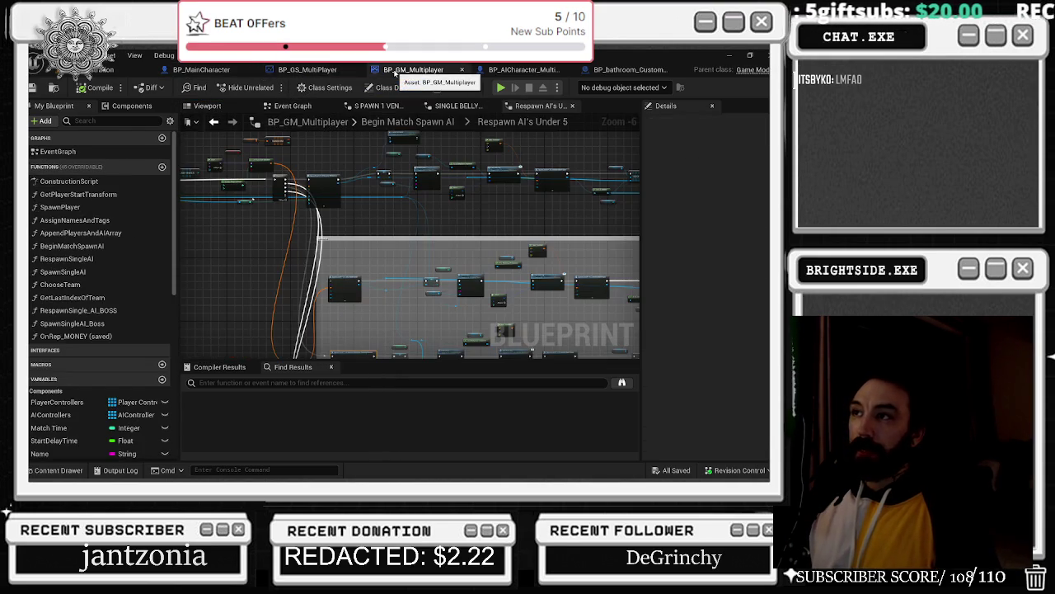
click(503, 72)
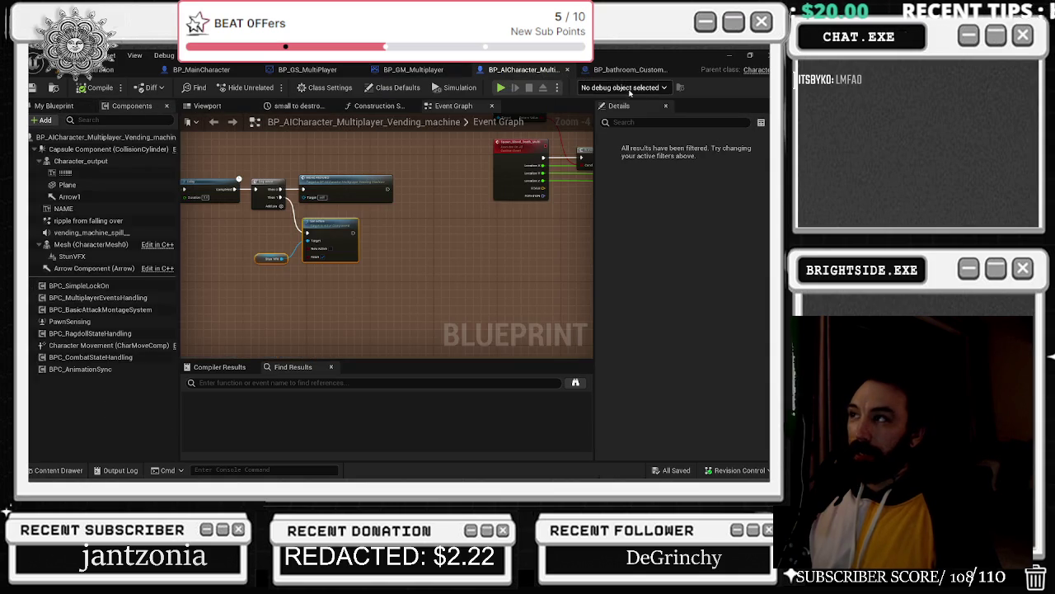
click(590, 71)
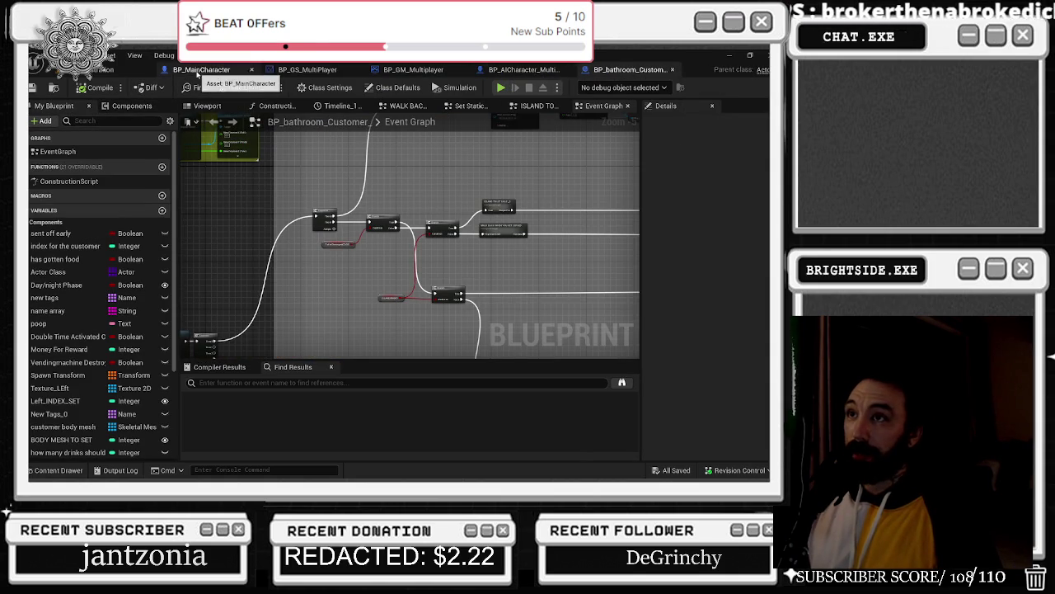
click(330, 73)
- Check a system tray app's options, then return to the Unreal editor
key(alt+Tab)
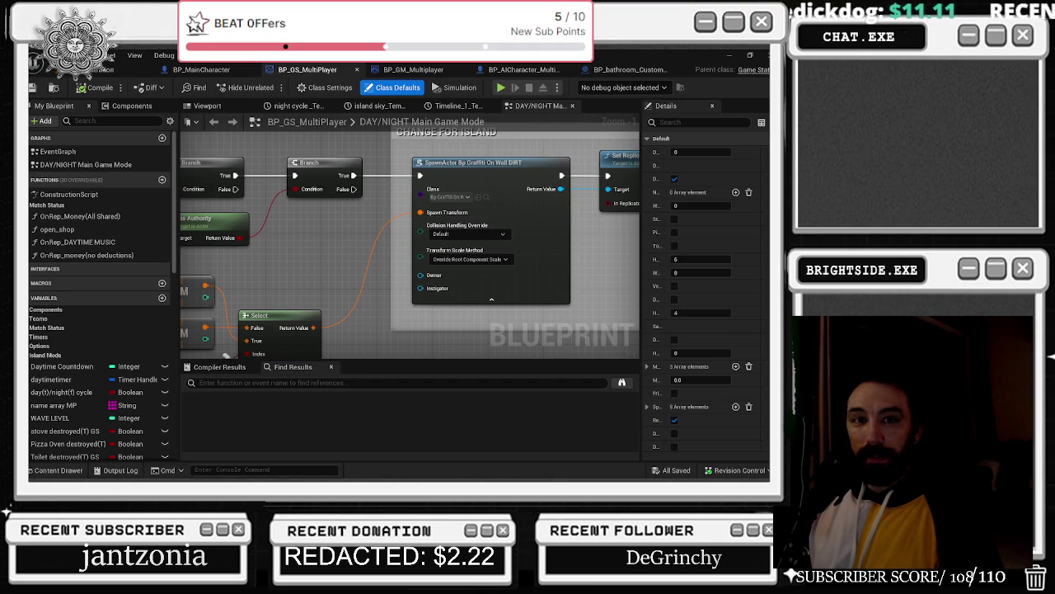
click(706, 471)
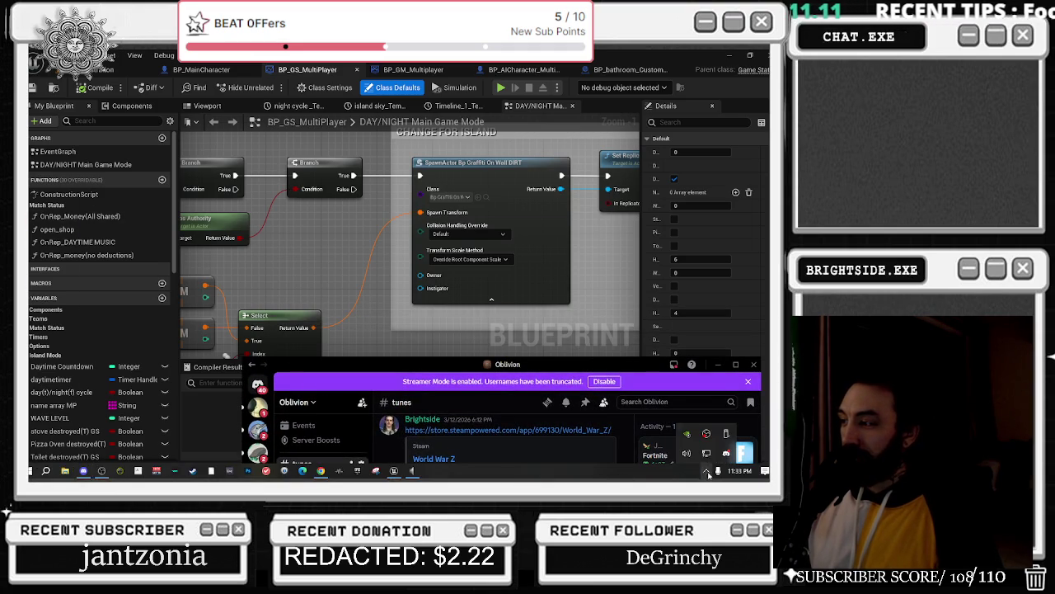
right_click(725, 453)
click(678, 419)
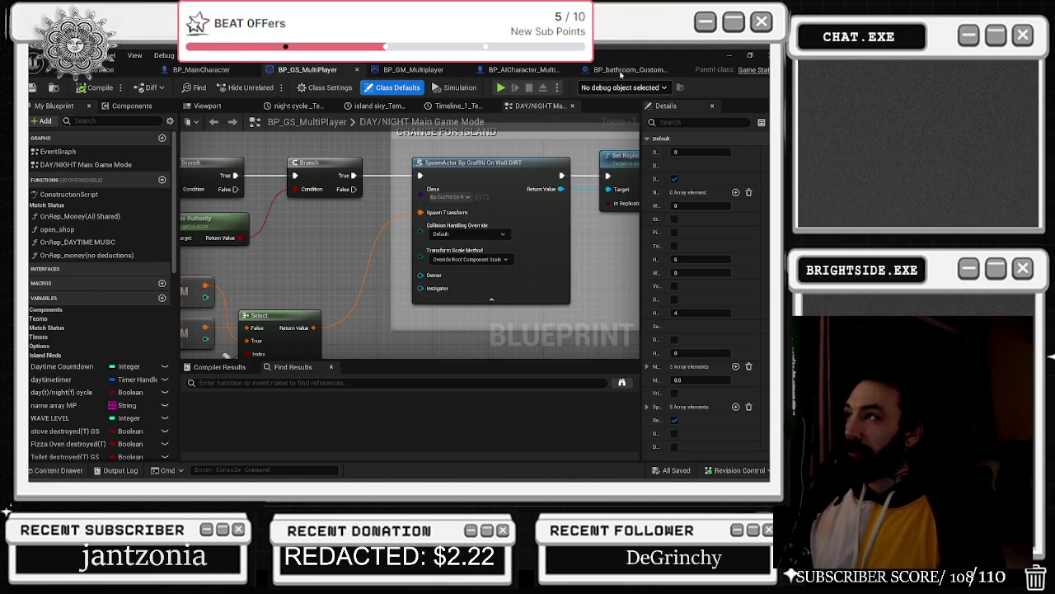
- Cycle through the open blueprint tabs and settle on the vending machine AI's Event Graph
click(626, 69)
click(524, 70)
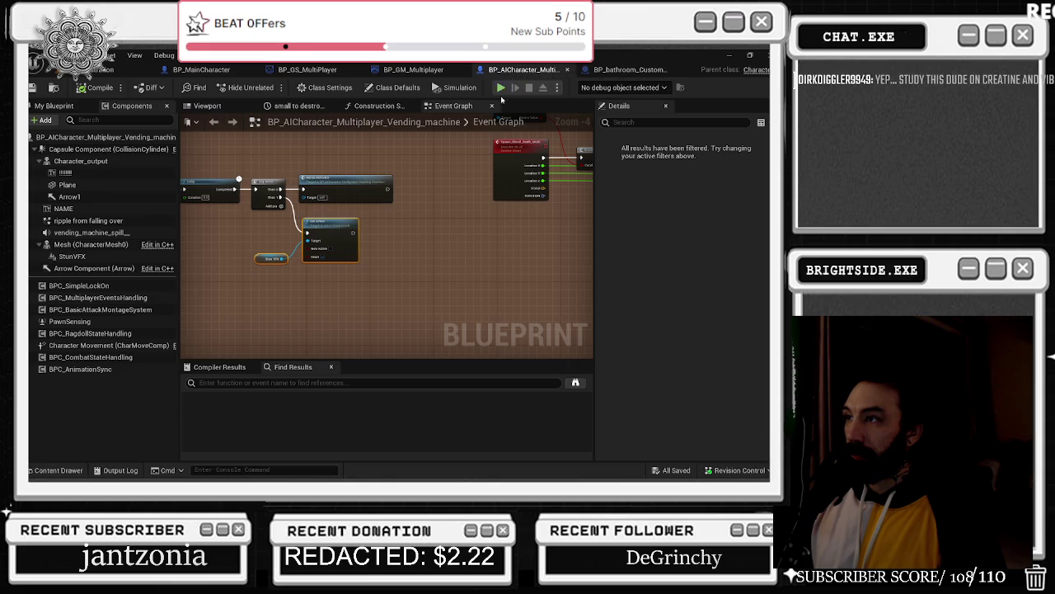
click(414, 69)
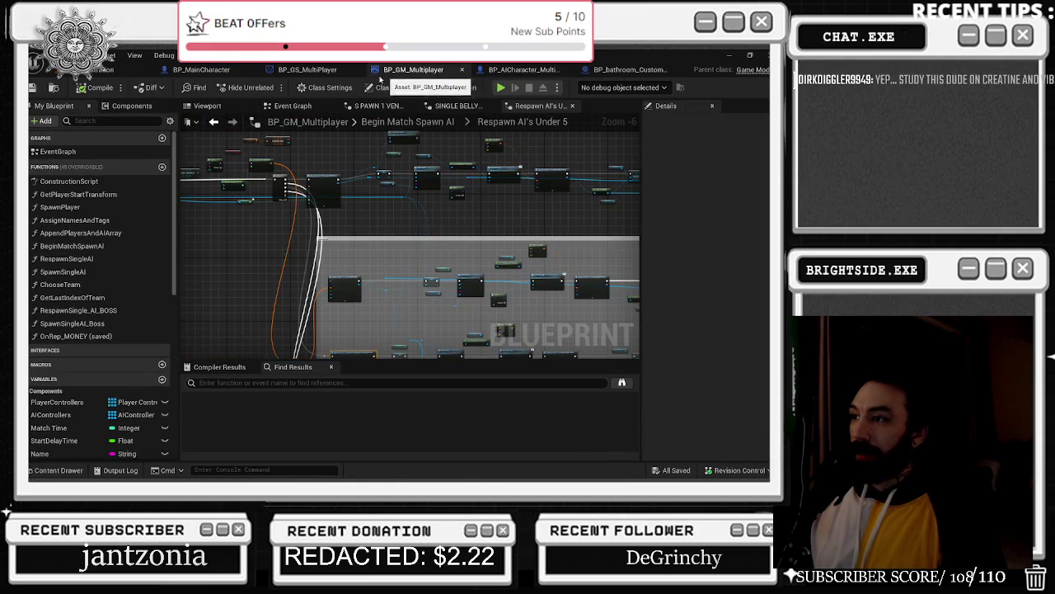
click(307, 70)
click(205, 70)
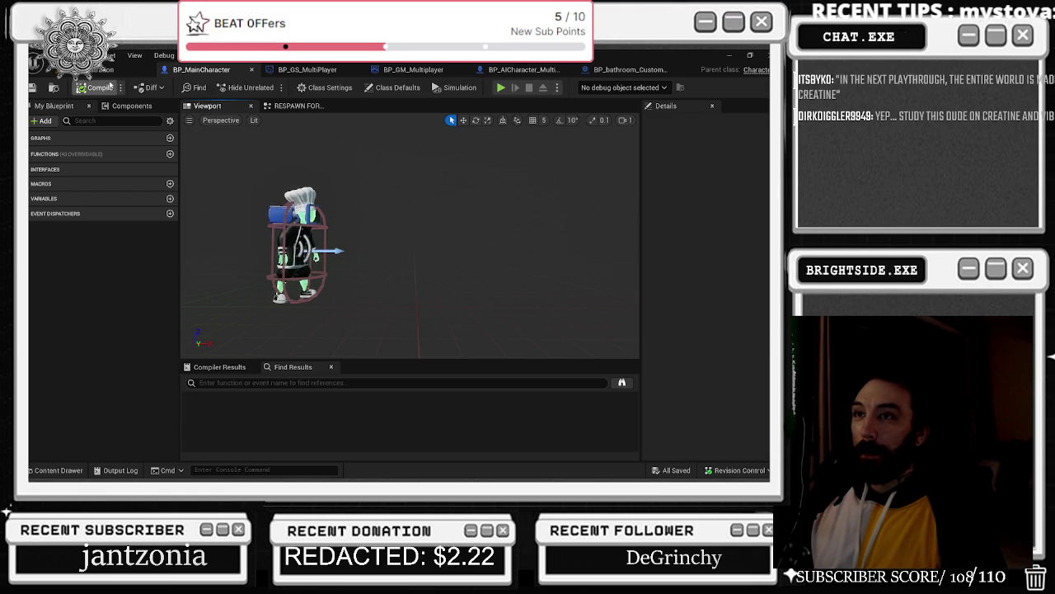
click(611, 71)
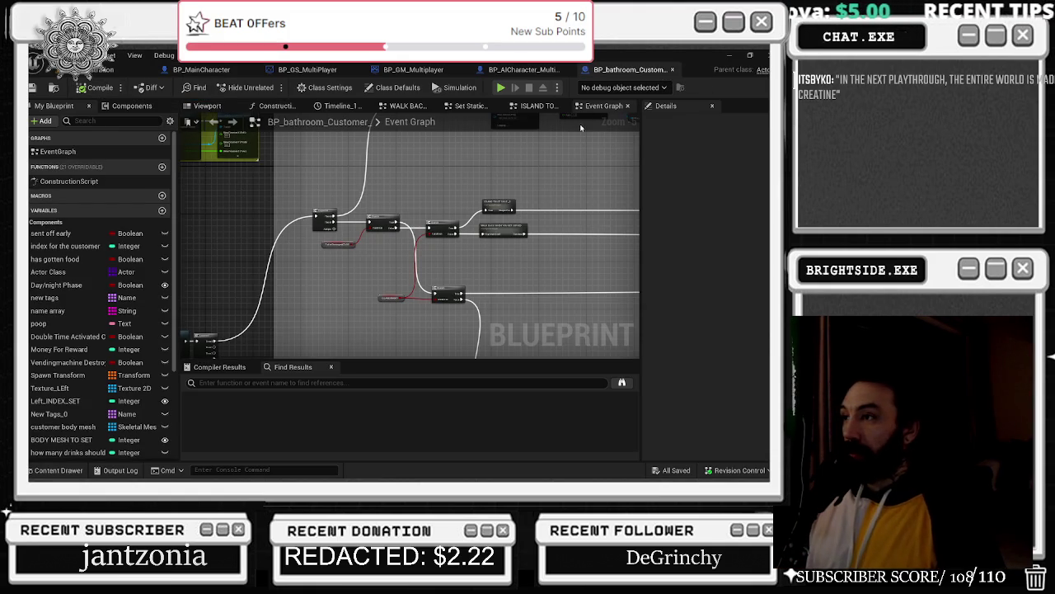
click(519, 69)
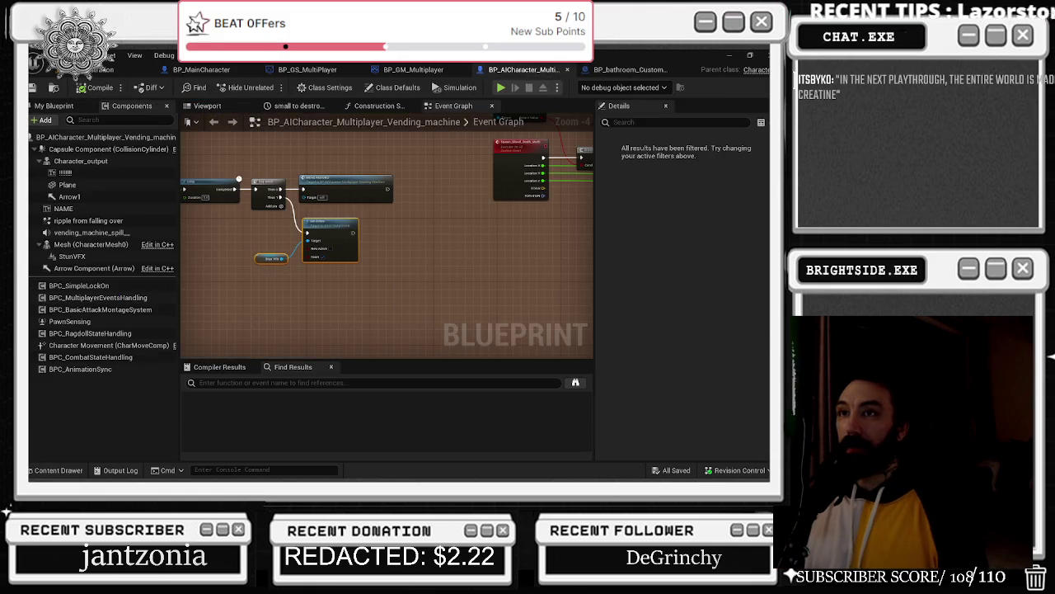
click(103, 69)
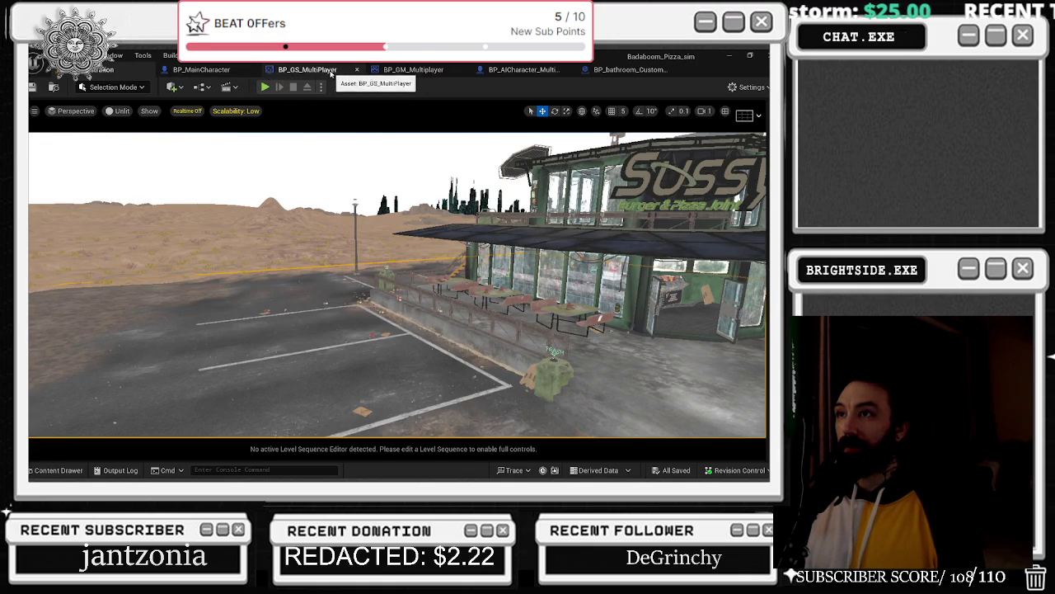
click(521, 69)
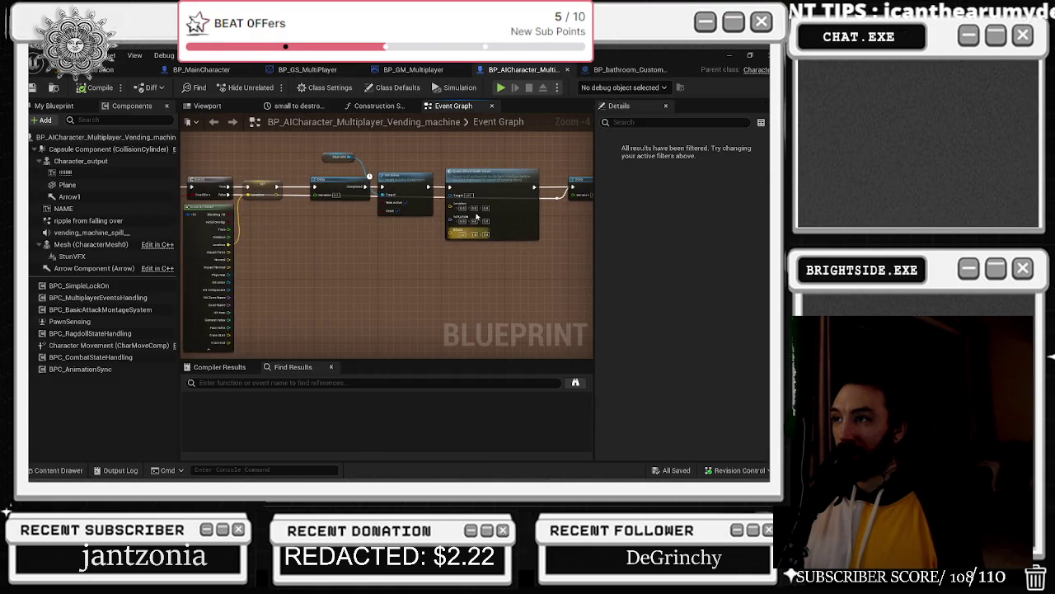
- Pan and zoom to the Spawn_Blood_Death_Server blood decal spawner nodes
mouse_move(427, 254)
mouse_down()
mouse_move(388, 155)
mouse_move(427, 204)
mouse_move(456, 190)
mouse_up()
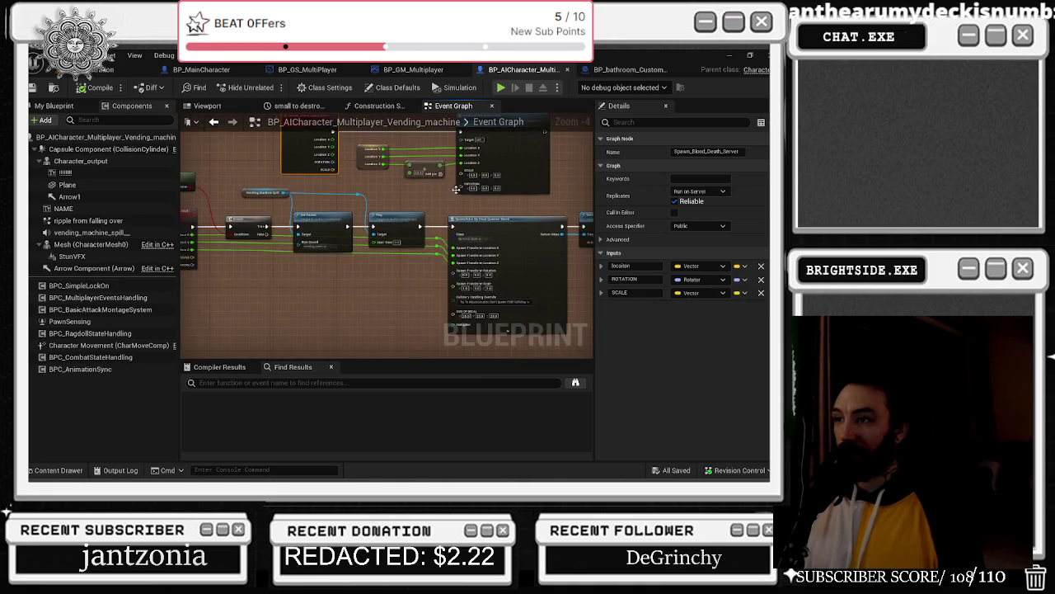
scroll(429, 262, up, 2)
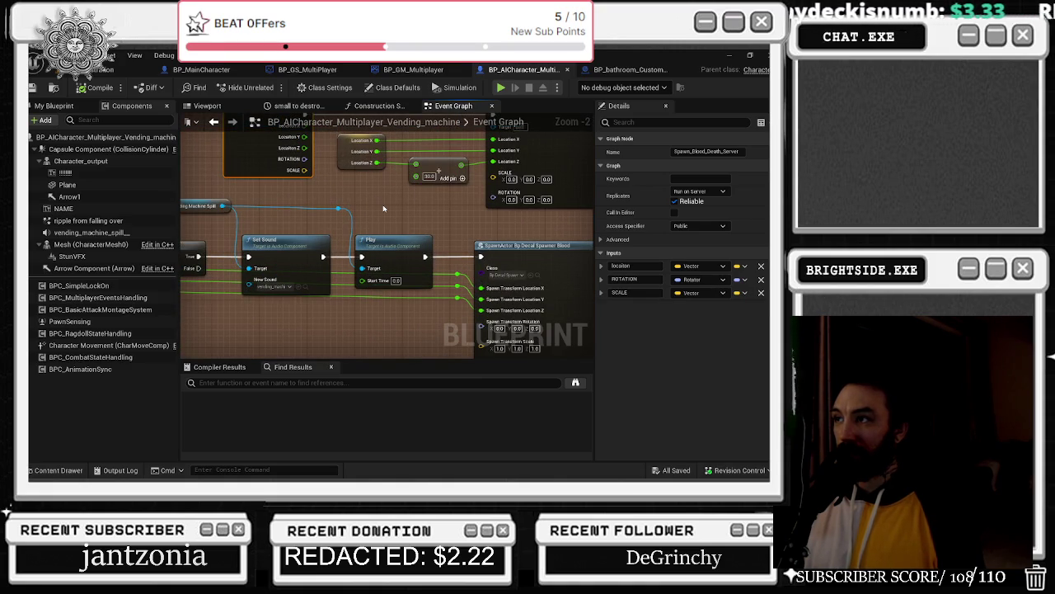
mouse_move(383, 209)
mouse_down()
mouse_move(402, 250)
mouse_move(441, 211)
mouse_up()
- Zoom in on the Line Trace By Channel hit location and Break Hit Result outputs
scroll(476, 241, down, 3)
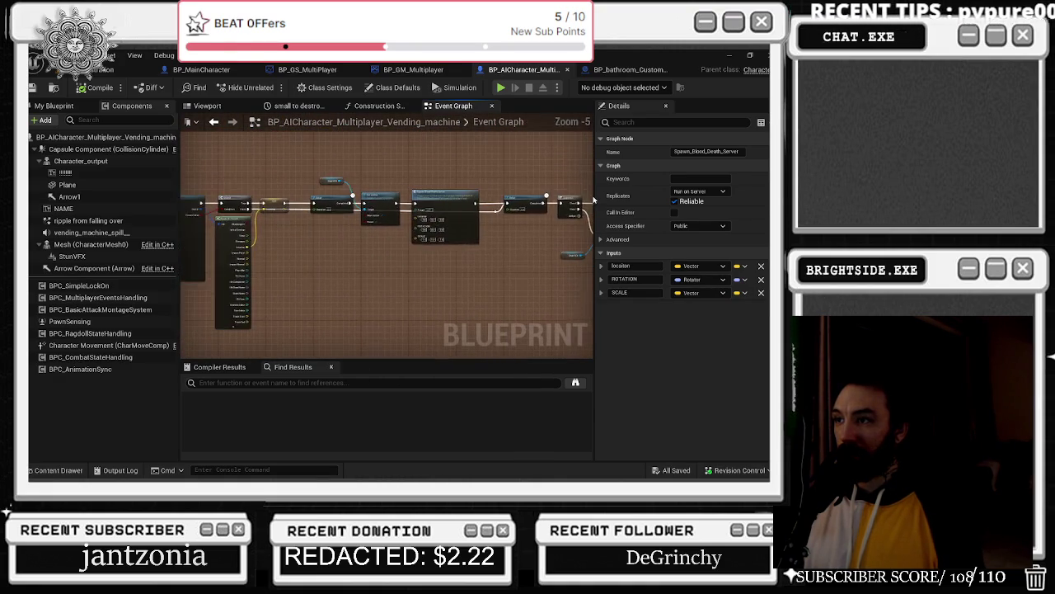
scroll(399, 194, up, 3)
drag(386, 195, 522, 187)
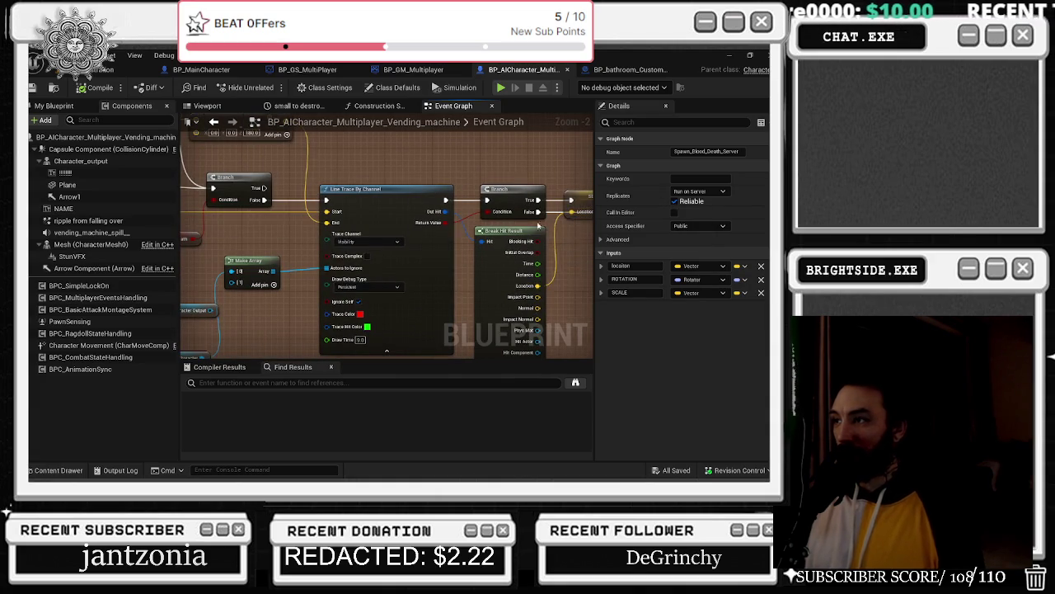
scroll(466, 250, up, 2)
drag(466, 250, 332, 232)
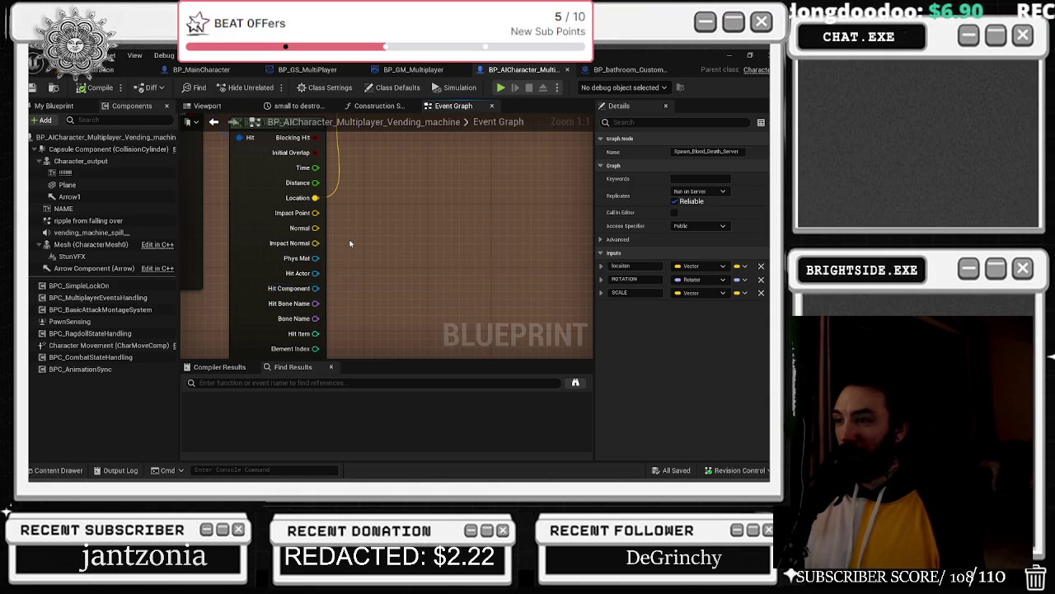
- Zoom back out, return to the level viewport and start a Play-In-Editor session
scroll(350, 244, down, 1)
scroll(347, 245, down, 1)
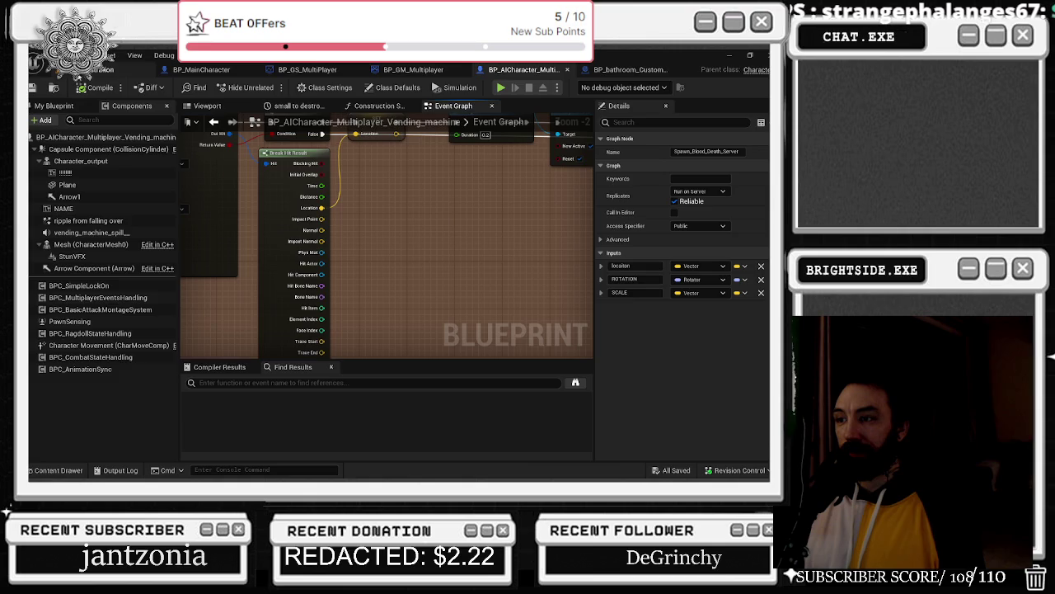
click(91, 70)
click(264, 86)
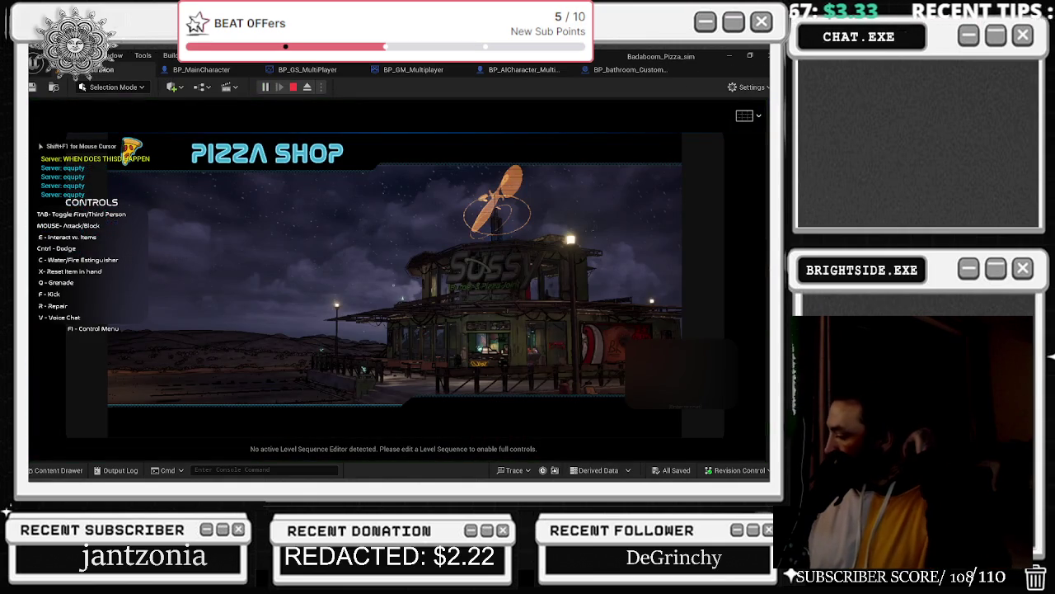
- Walk forward through the diner corridor and seating area as robots approach in night Wave 1
key(w)
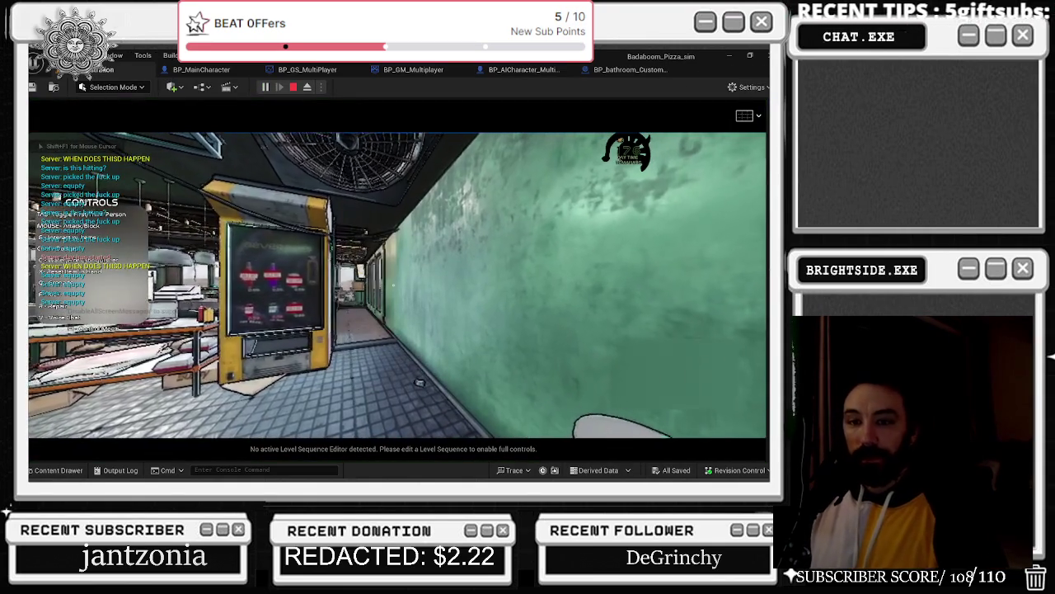
key(w)
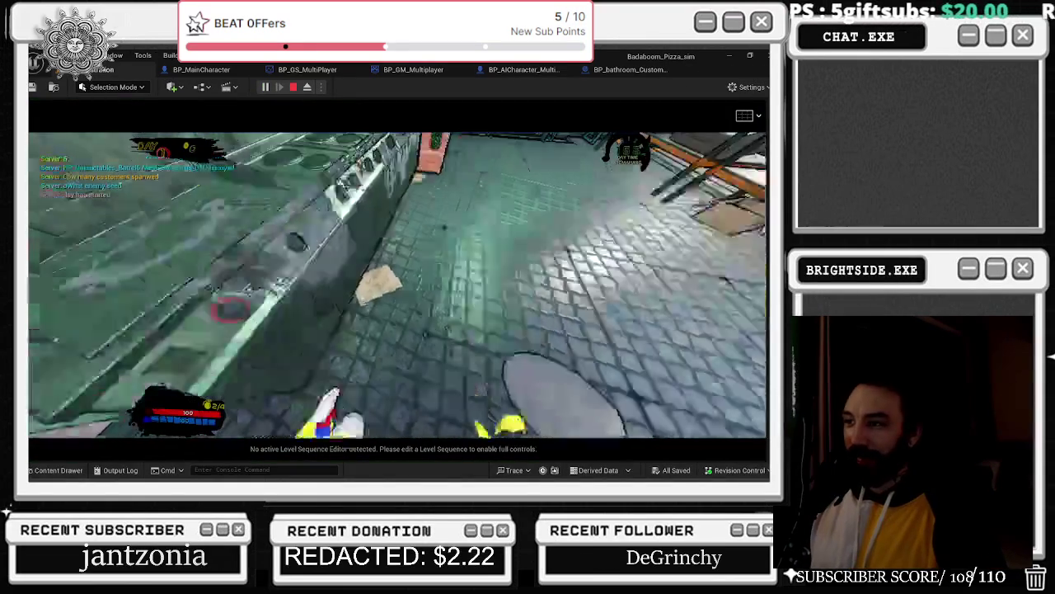
key(w)
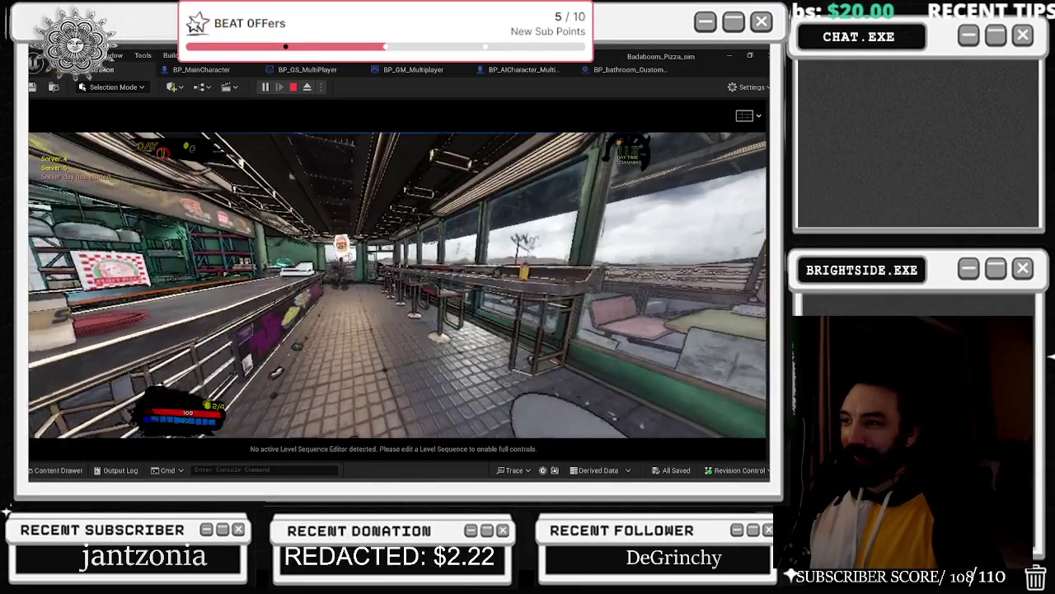
key(w)
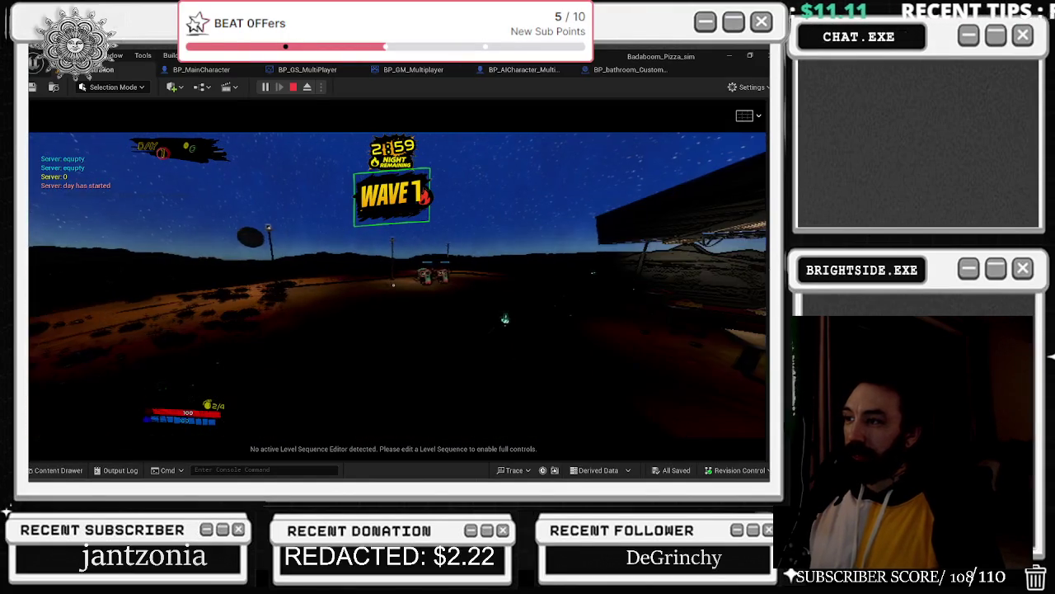
key(w)
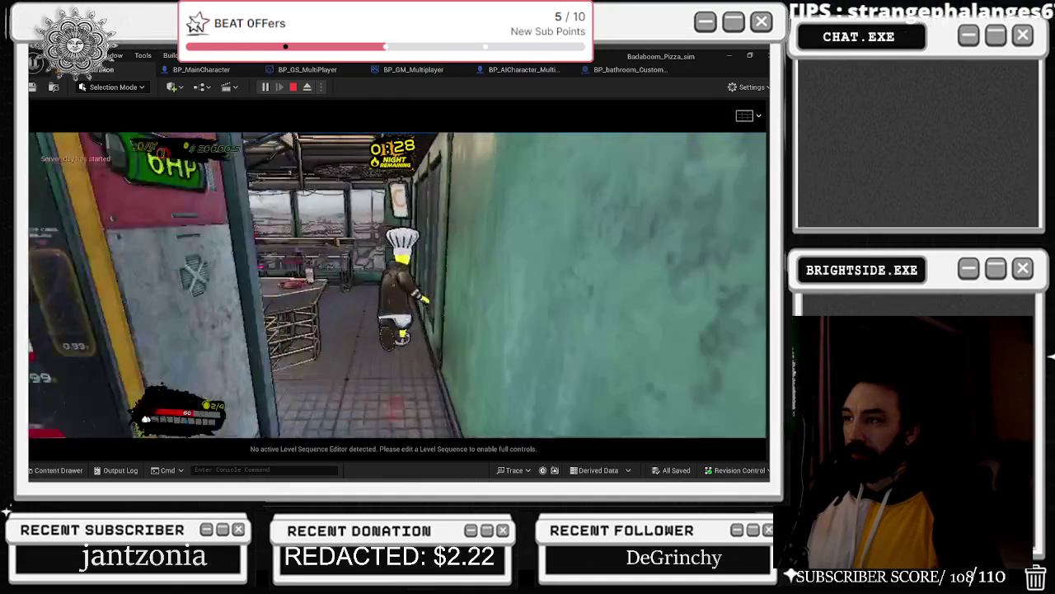
- Buy a spray bottle refill from the in-game store and spray foam
key(Tab)
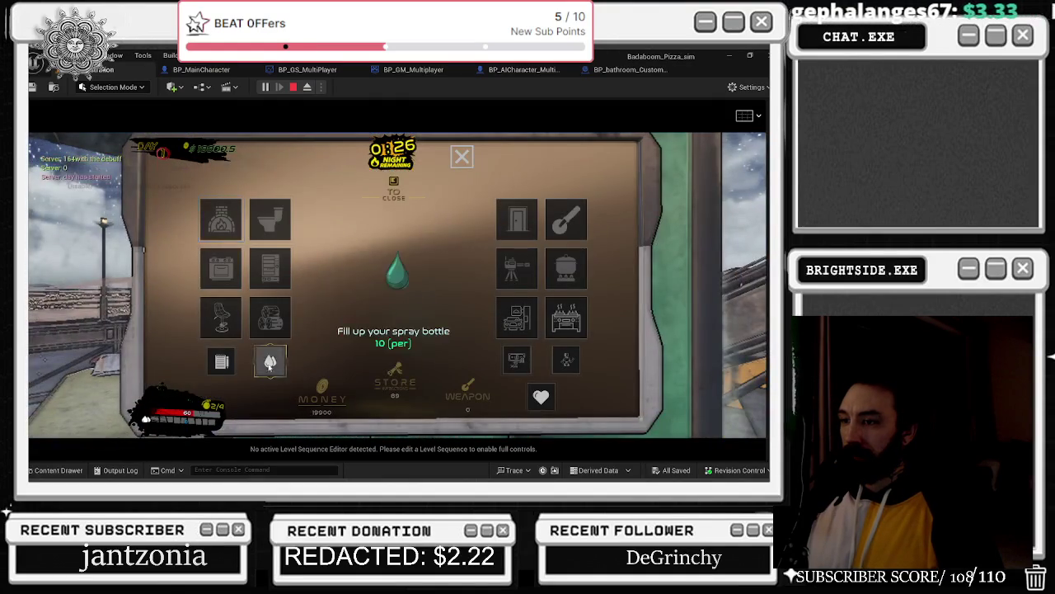
click(270, 361)
click(397, 284)
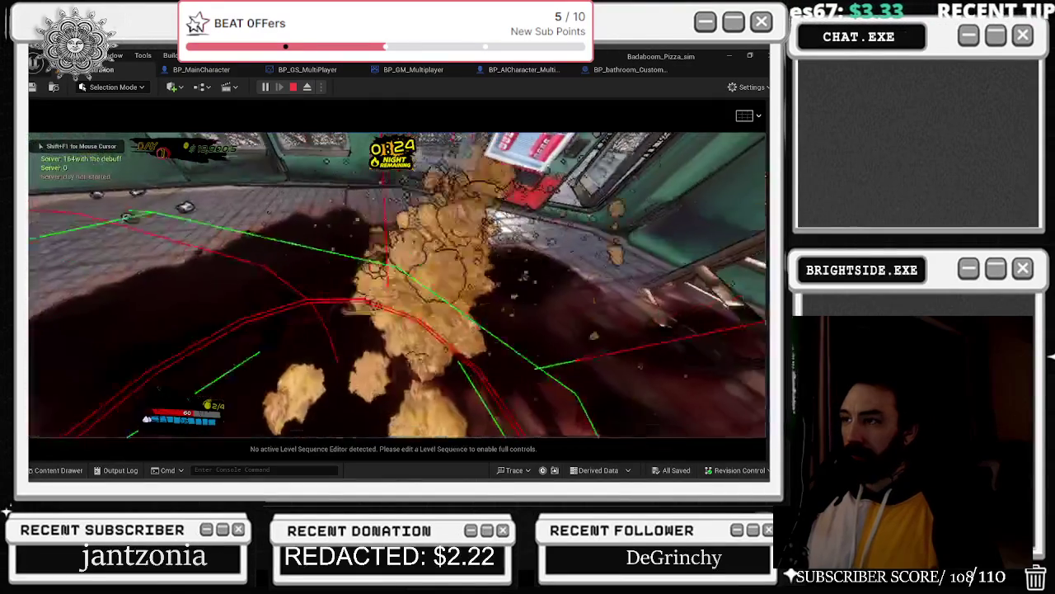
- Run past the vending machine, across the road to the field, then open the booth board menu
key(w)
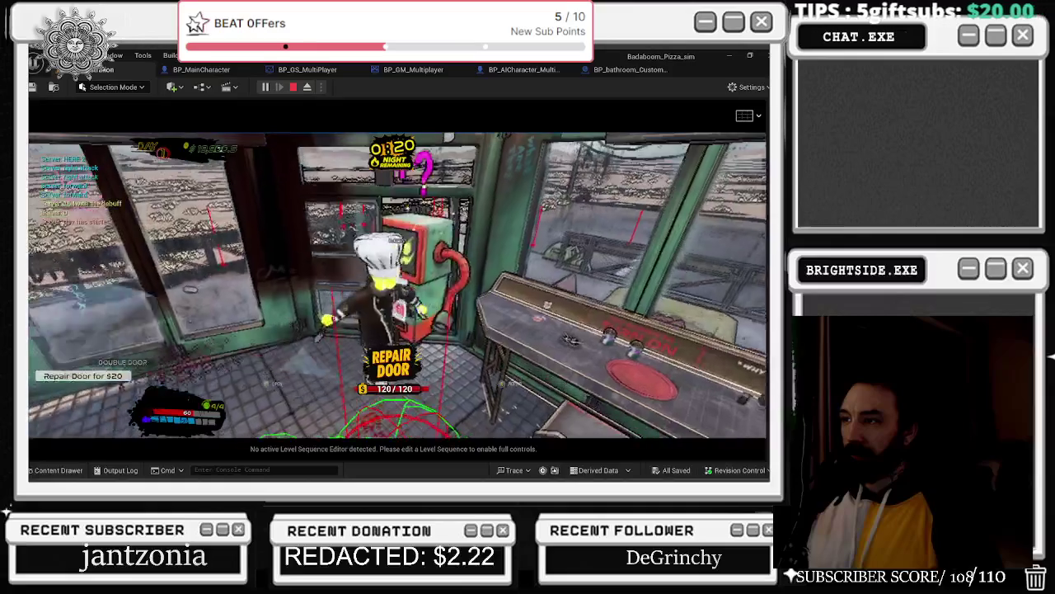
key(w)
key(w)
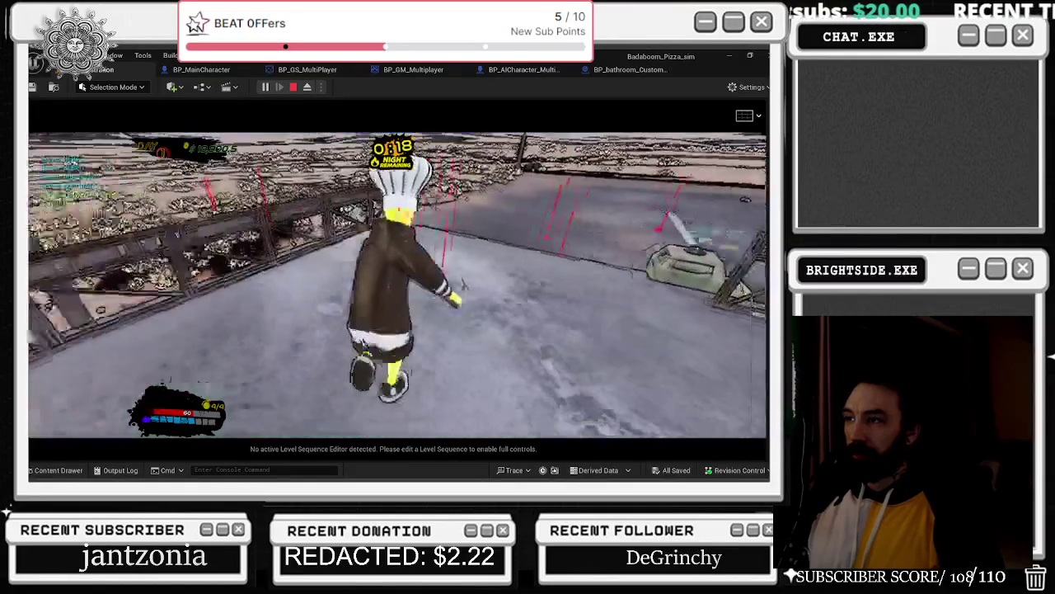
key(w)
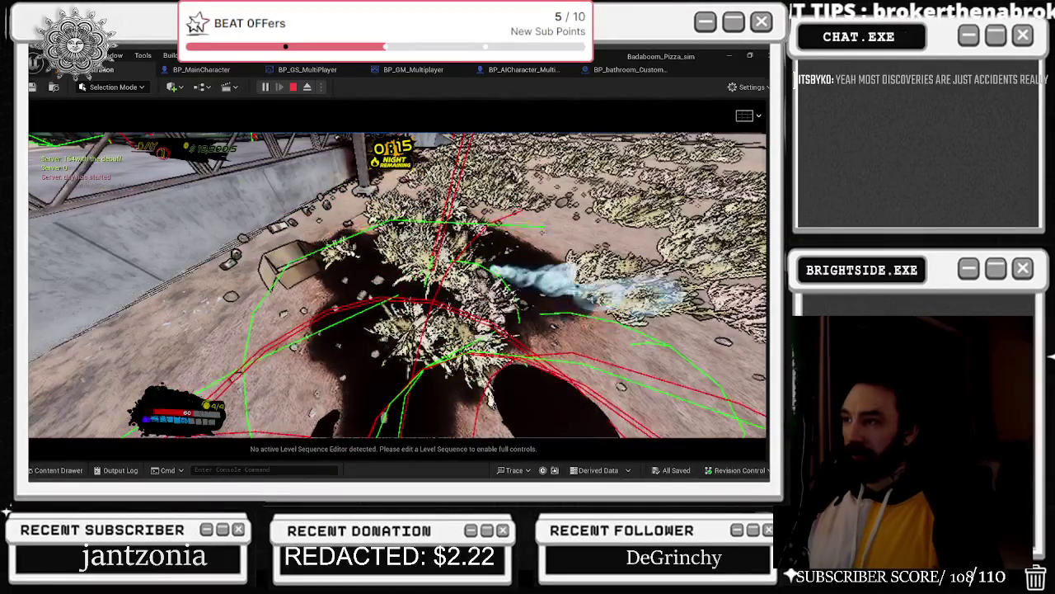
key(w)
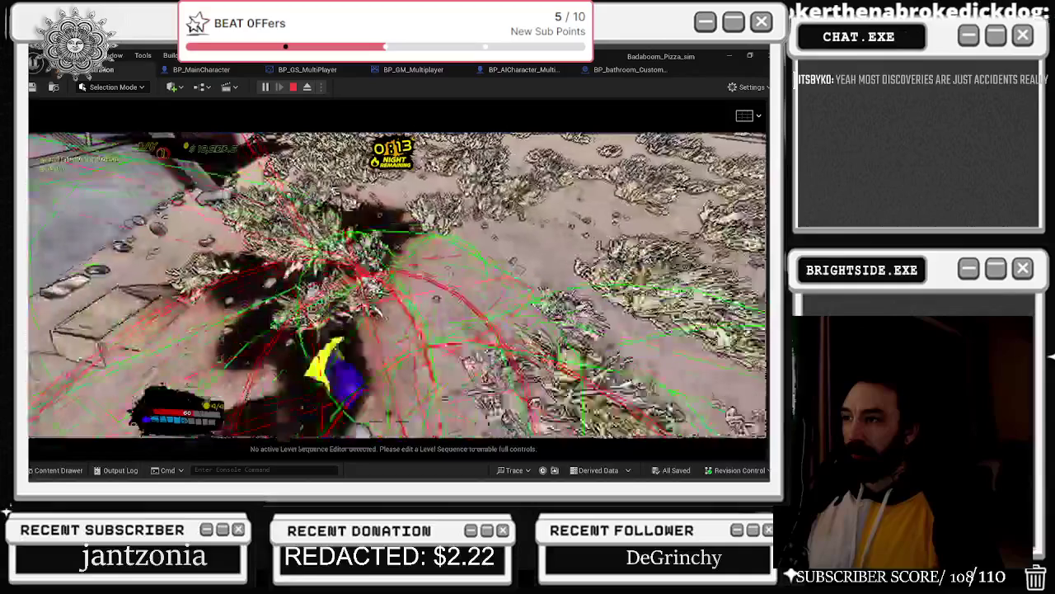
key(w)
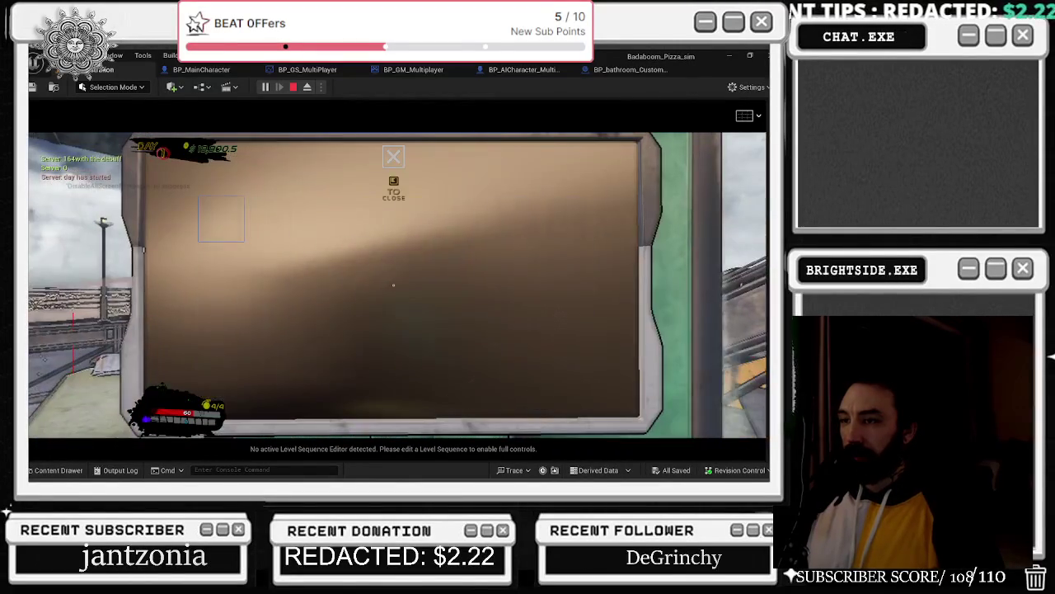
key(e)
key(e)
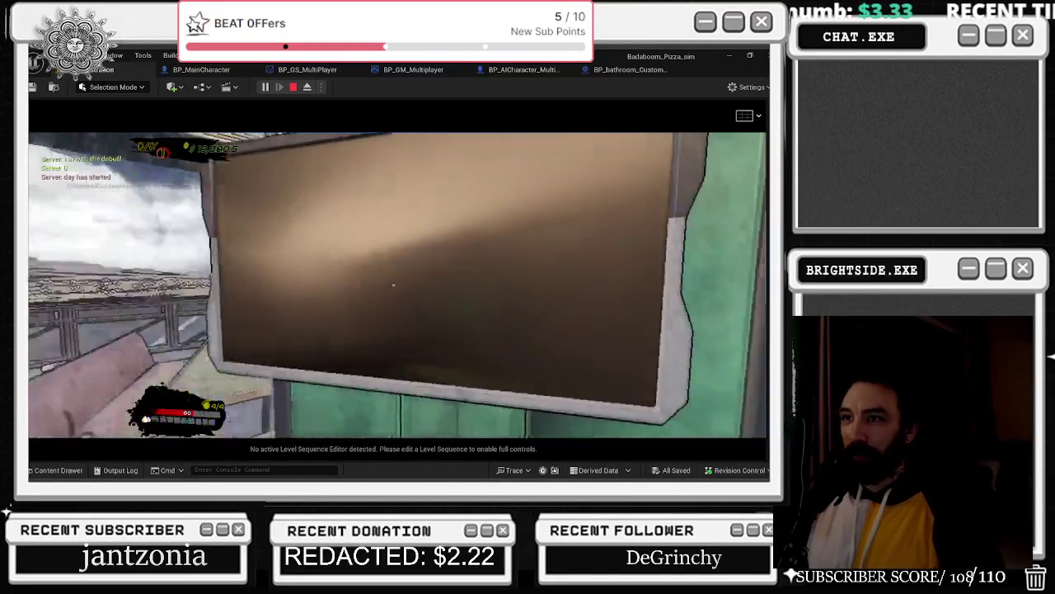
- View the shop's Customer, Hygiene and Establishment rating panel on the wall board, twice
key(e)
click(243, 363)
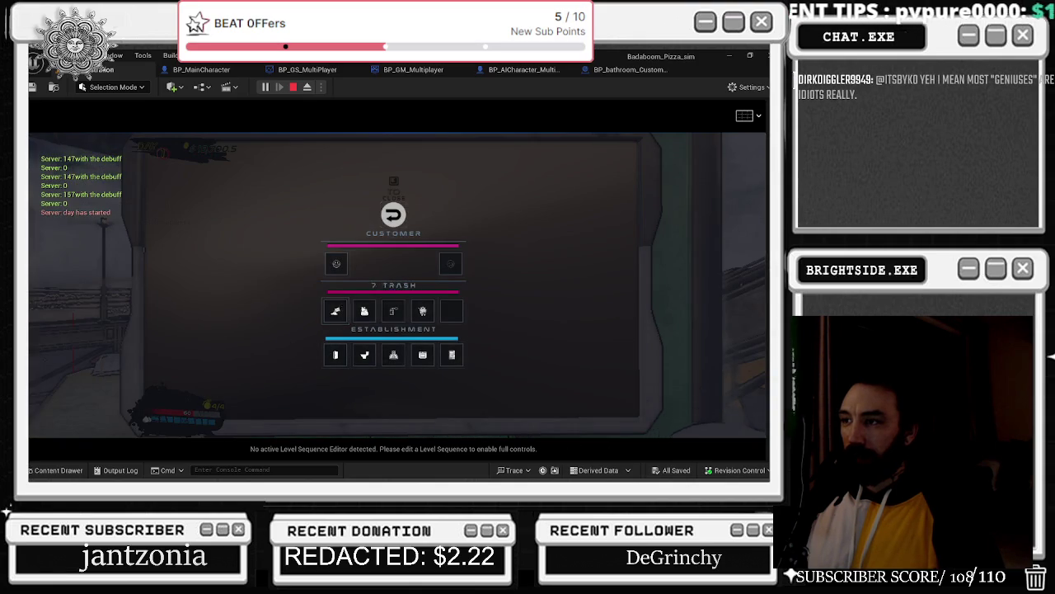
key(e)
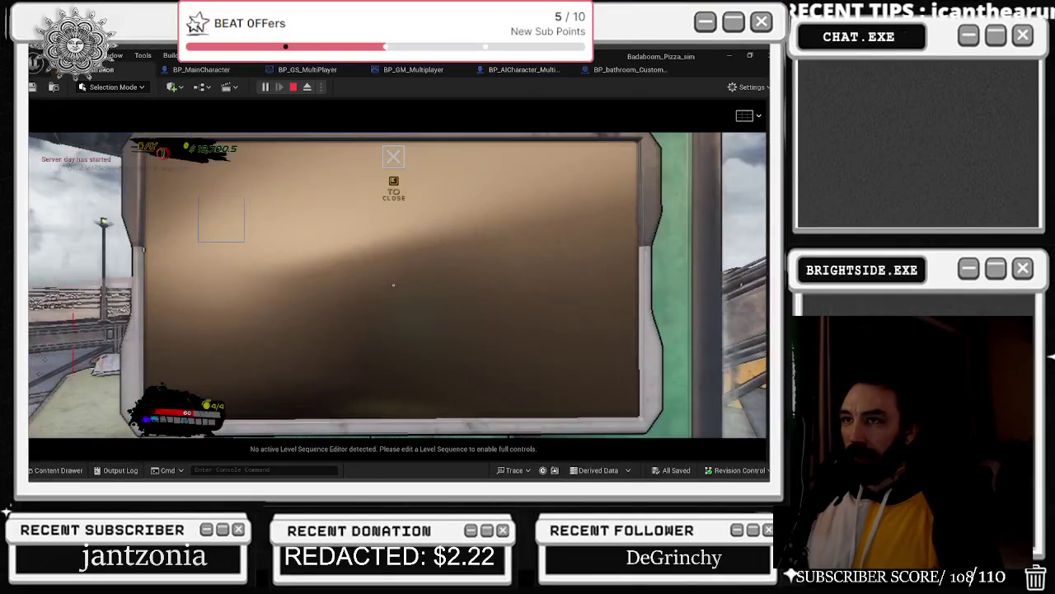
key(e)
click(221, 357)
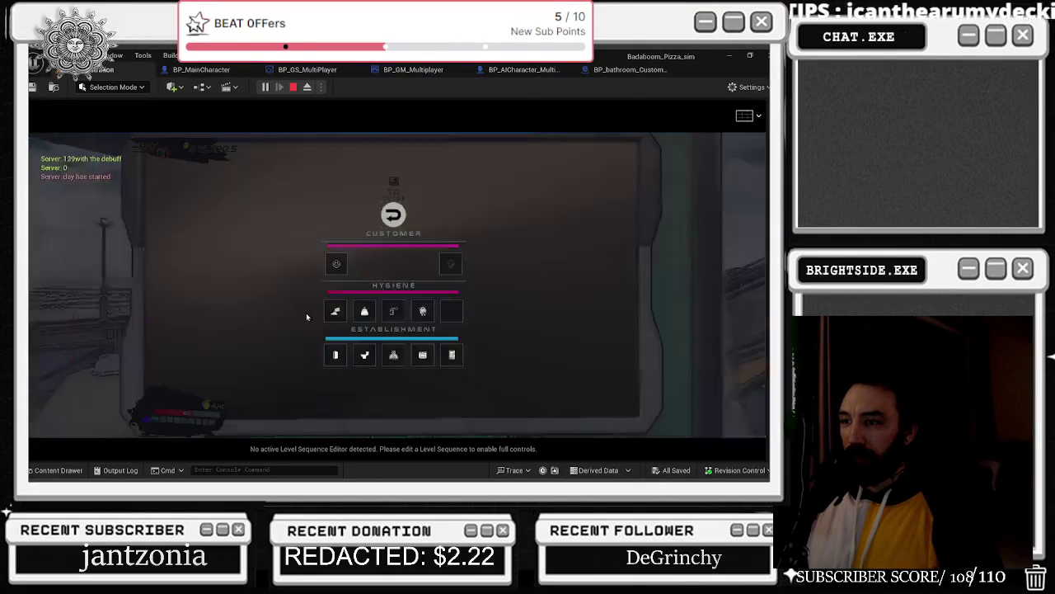
key(e)
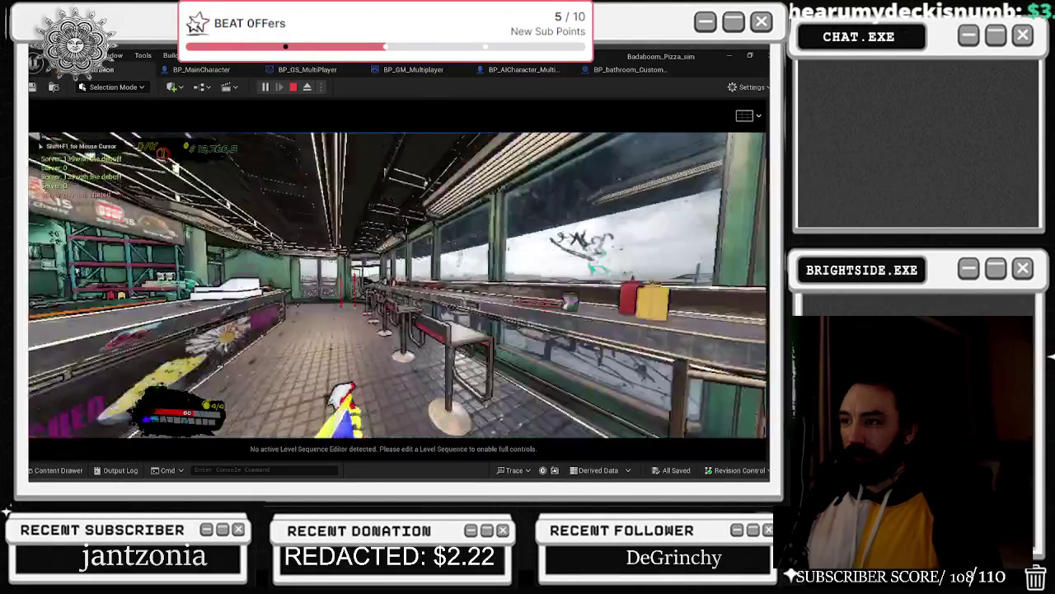
- Walk down the corridor onto the lot, past the green structure and along the platform
key(w)
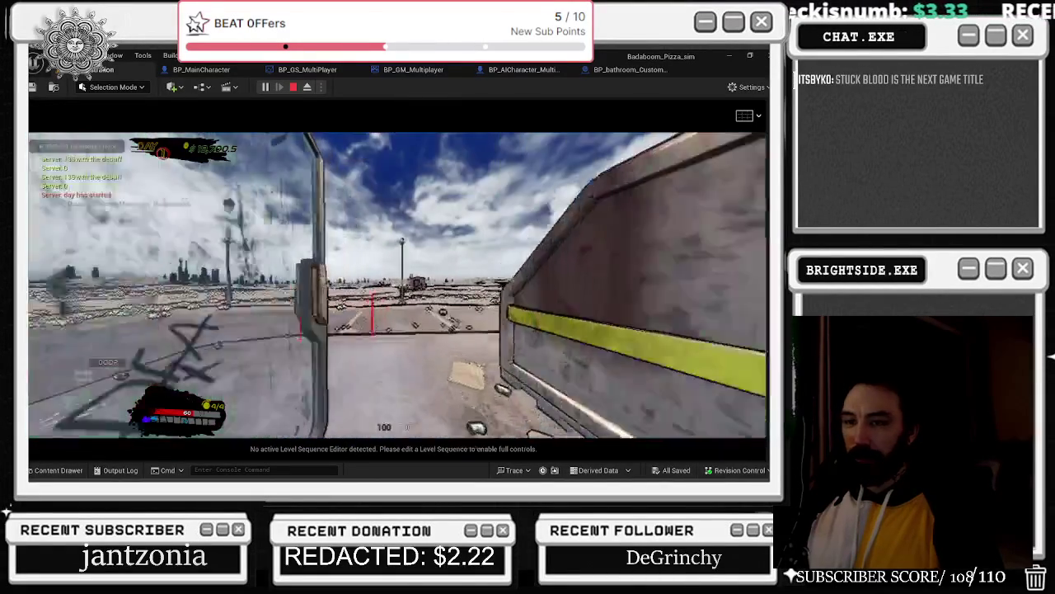
key(w)
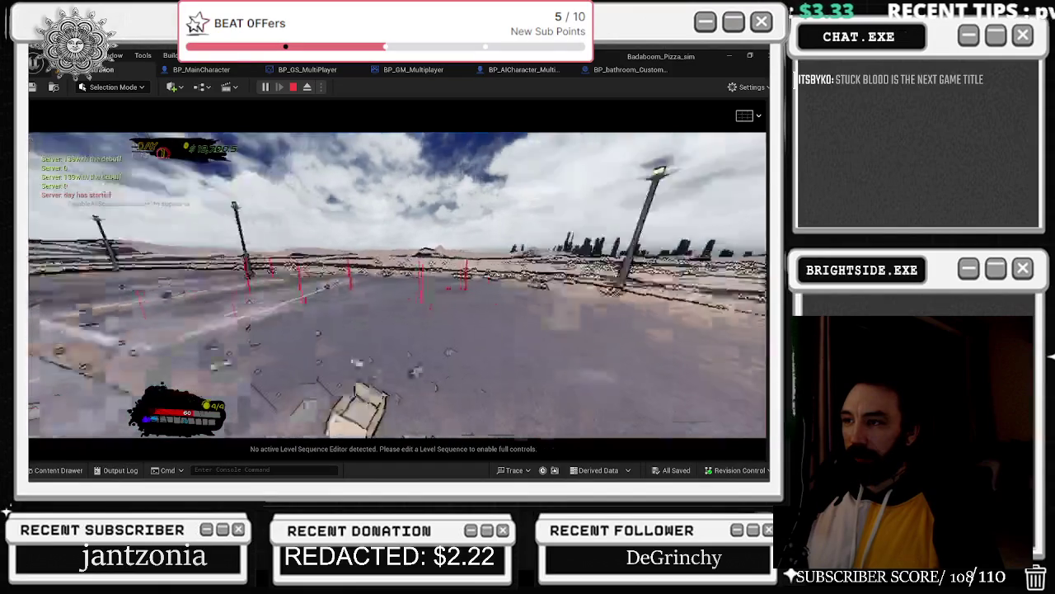
key(w)
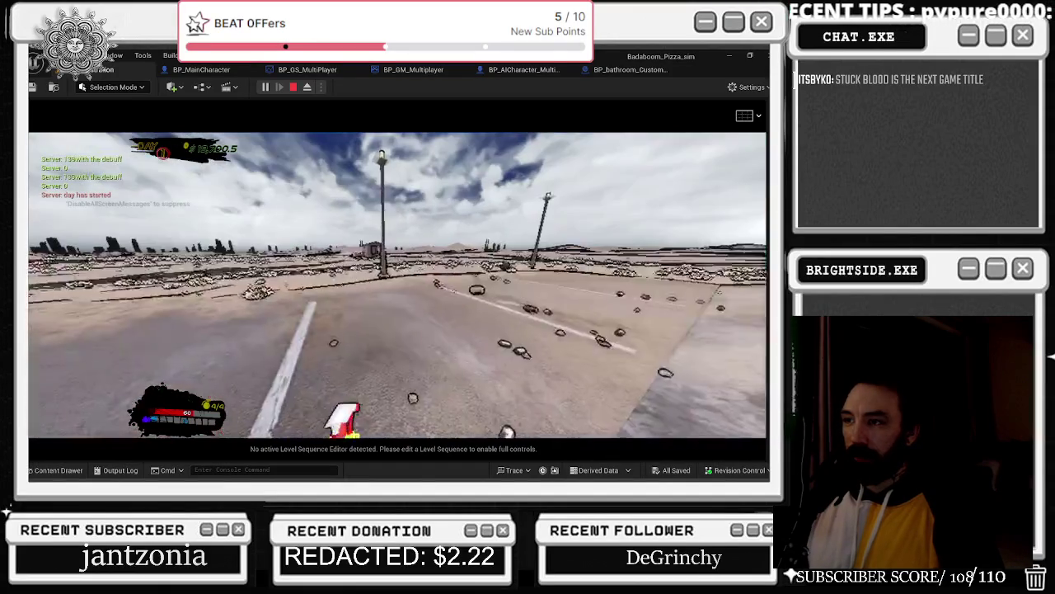
key(w)
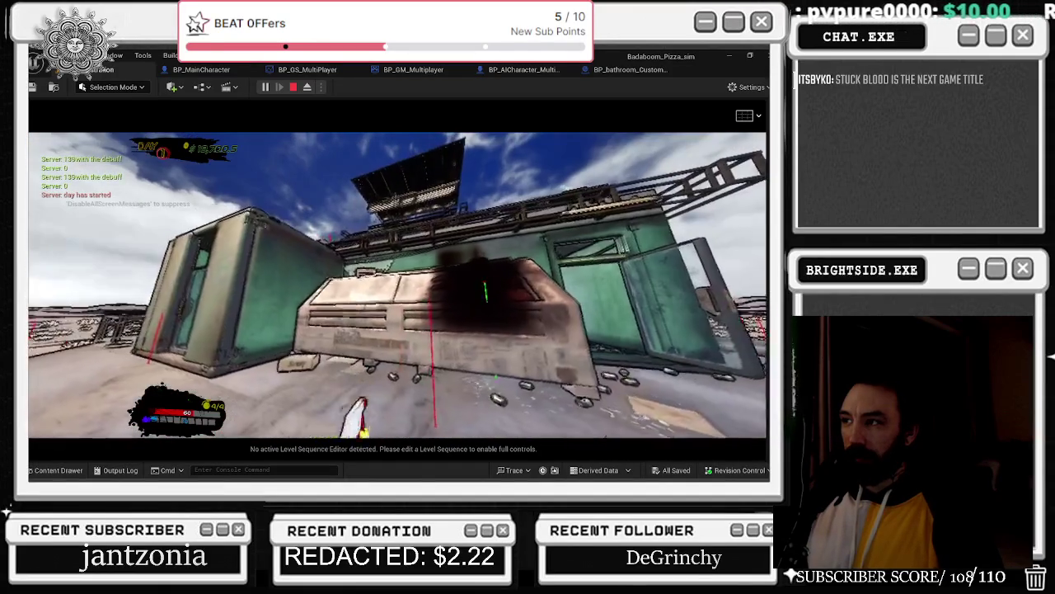
key(w)
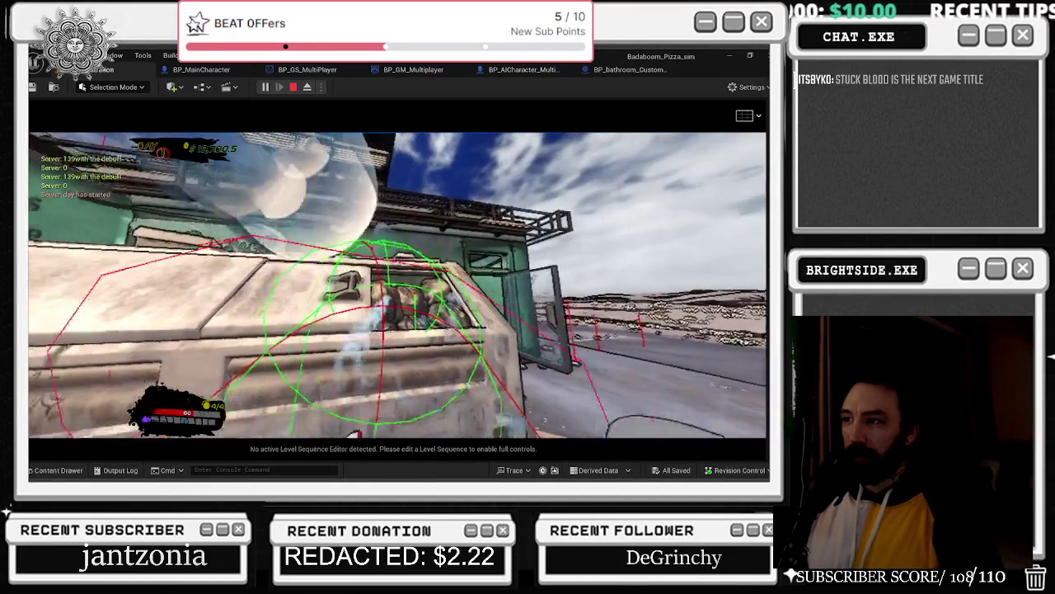
key(w)
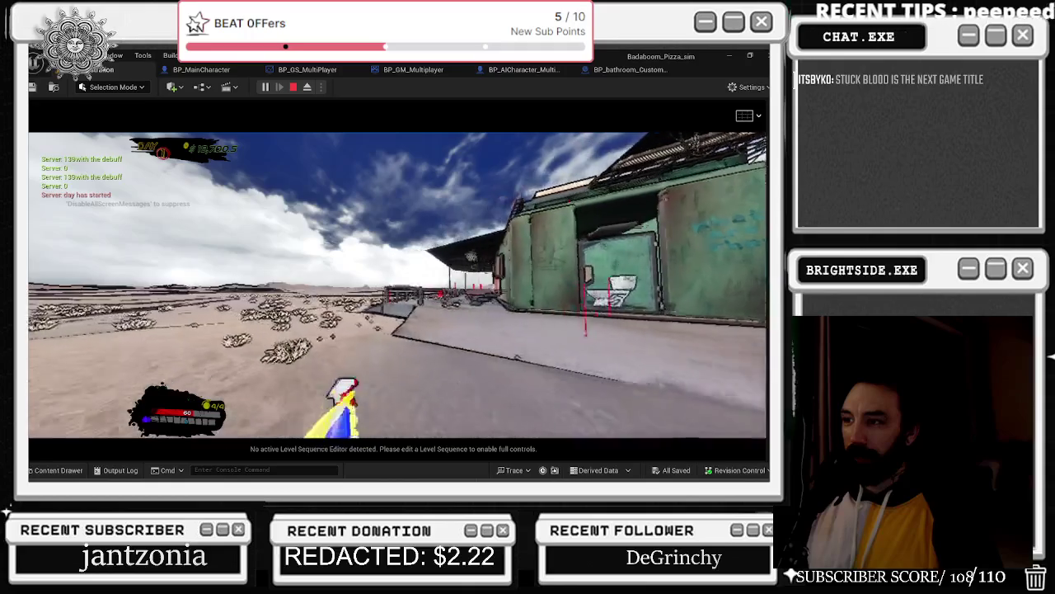
key(w)
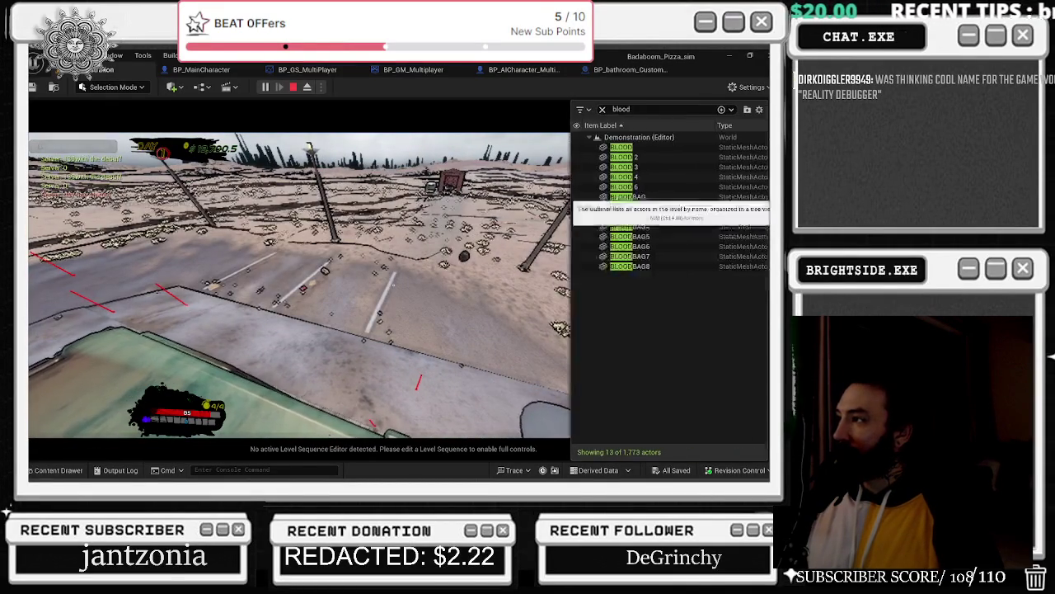
- Type a 'blood' search, retype it as 'p_bl', then leave the game window
text(blood)
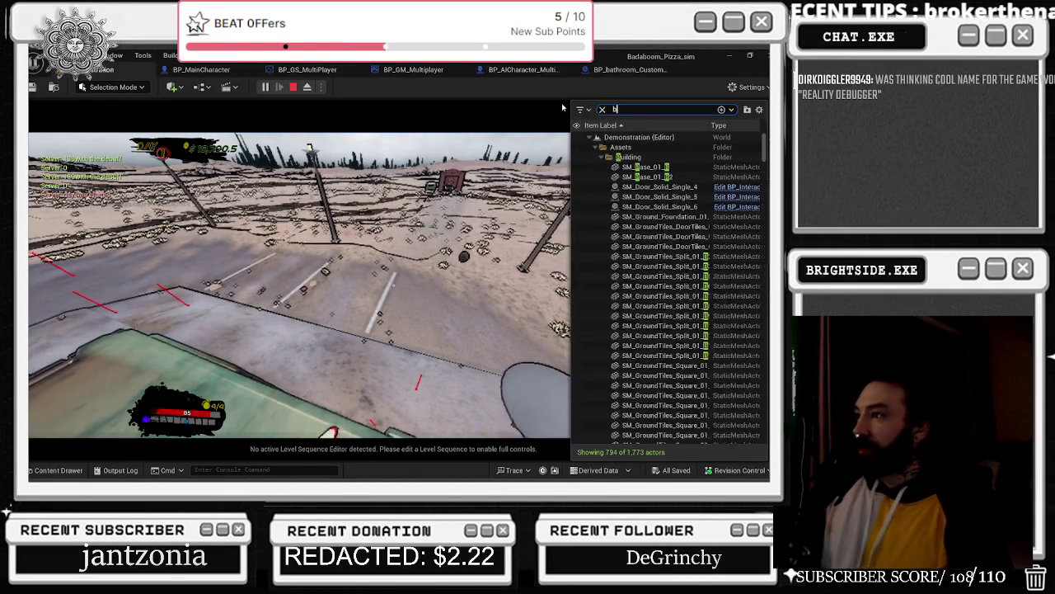
key(BackSpace)
key(BackSpace)
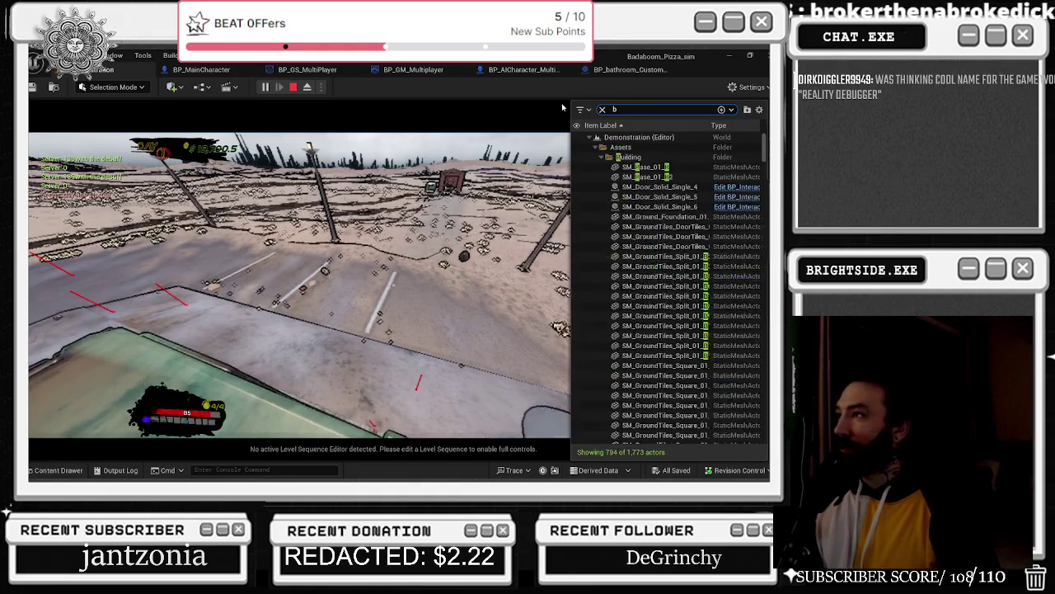
text(p_bl)
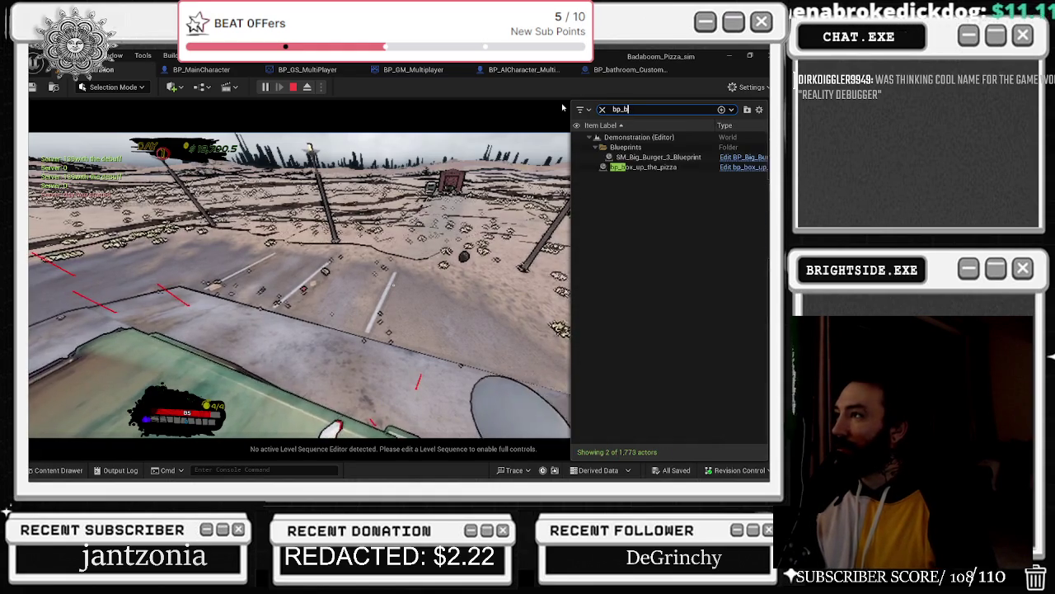
key(alt+Tab)
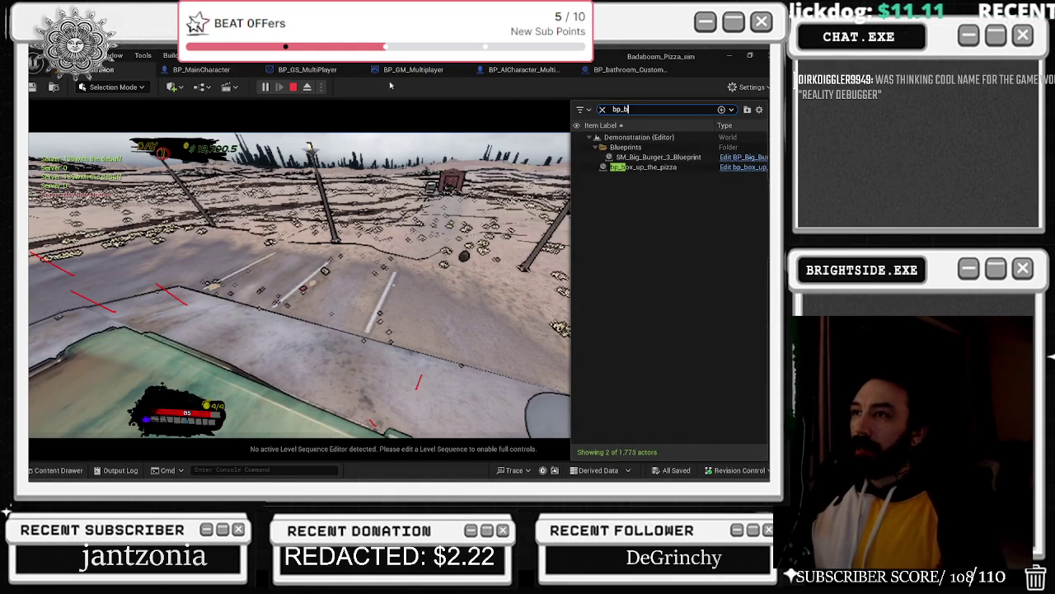
- Eject from the game, filter the Outliner by 'blood' and focus on bp_decal_spawner
click(307, 87)
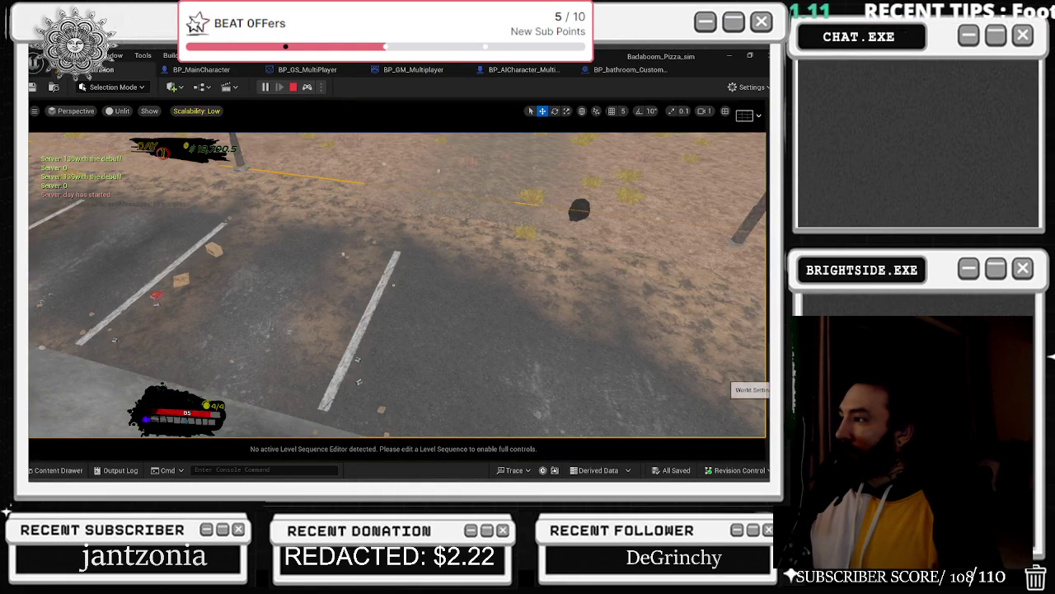
click(750, 390)
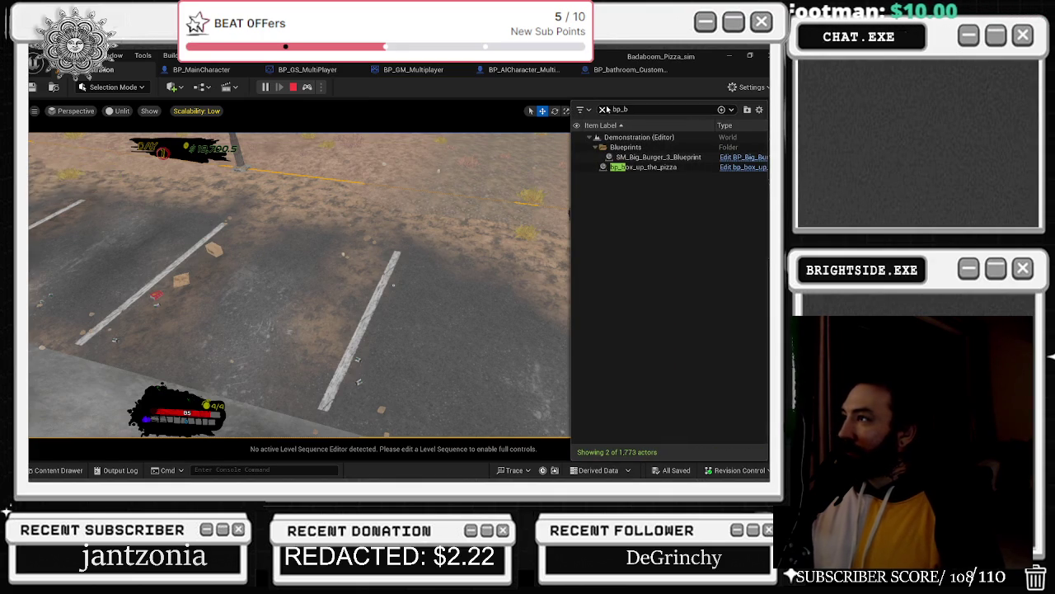
click(602, 109)
text(blood)
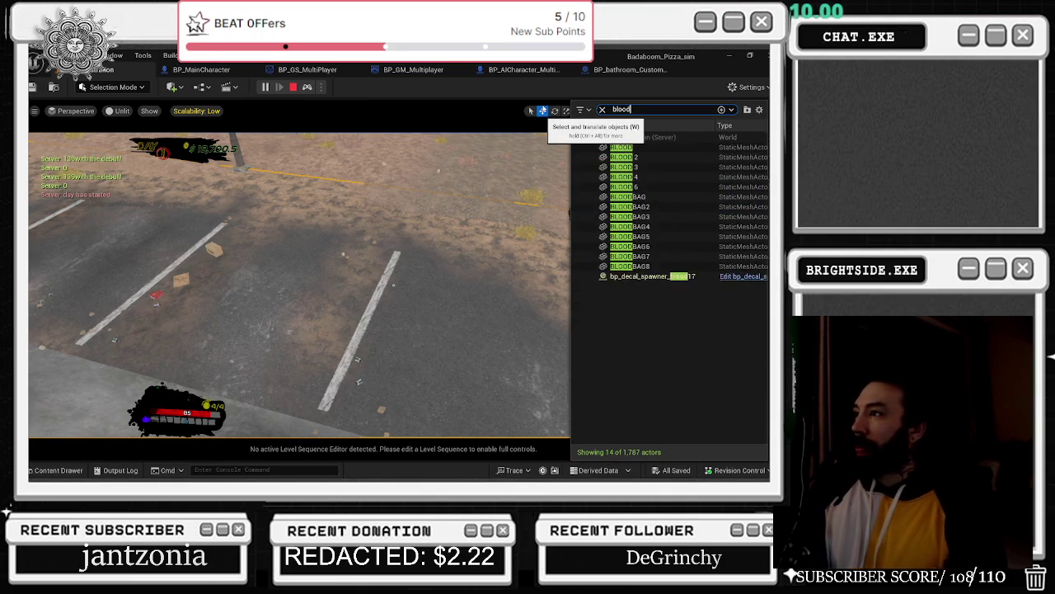
double_click(639, 276)
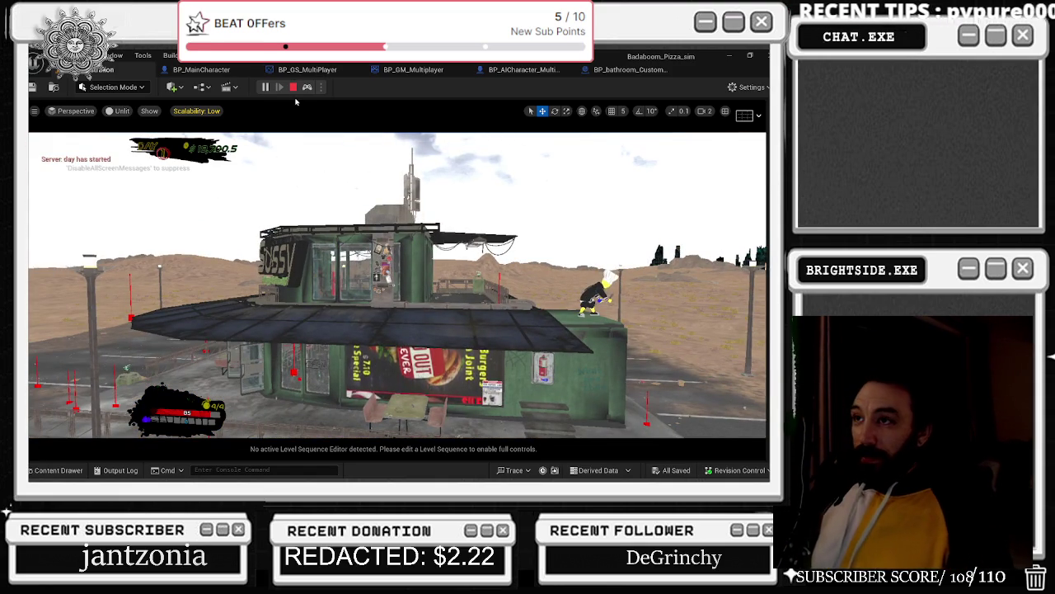
- Stop the Play-In-Editor session and show BP_bathroom_Customer's Event Graph
click(293, 87)
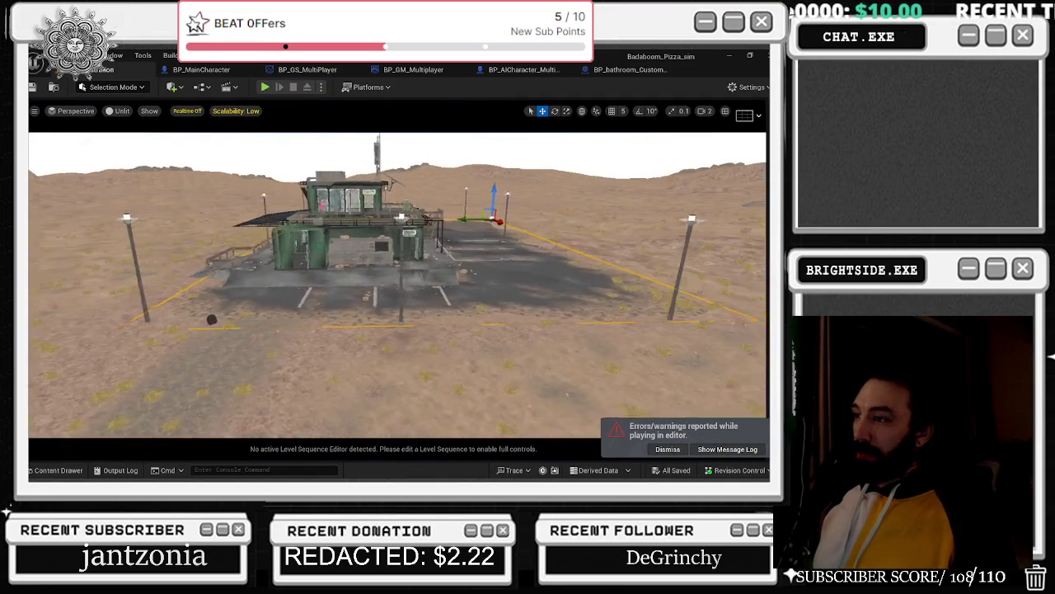
click(630, 69)
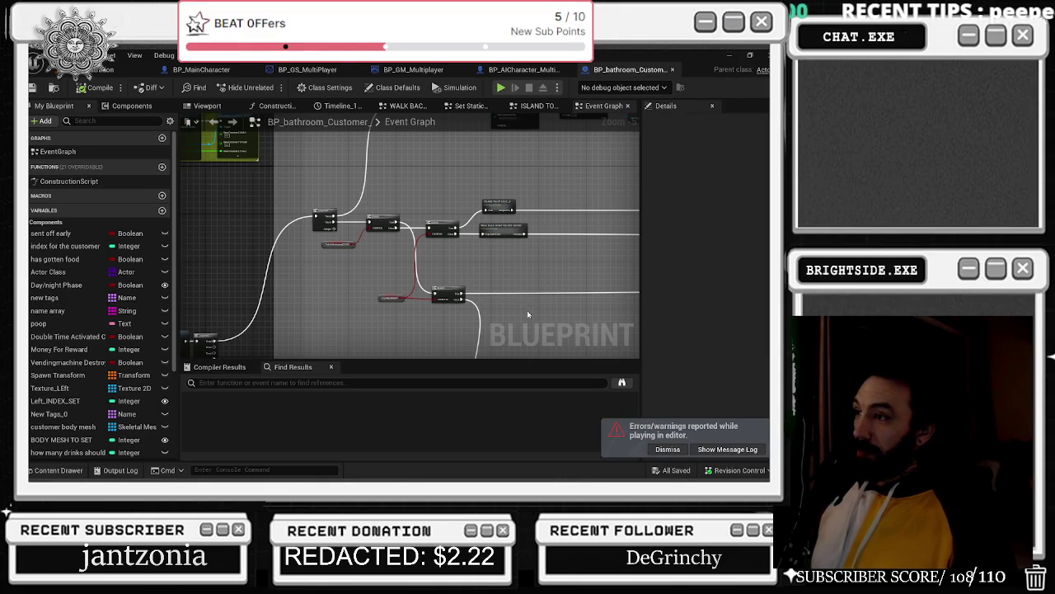